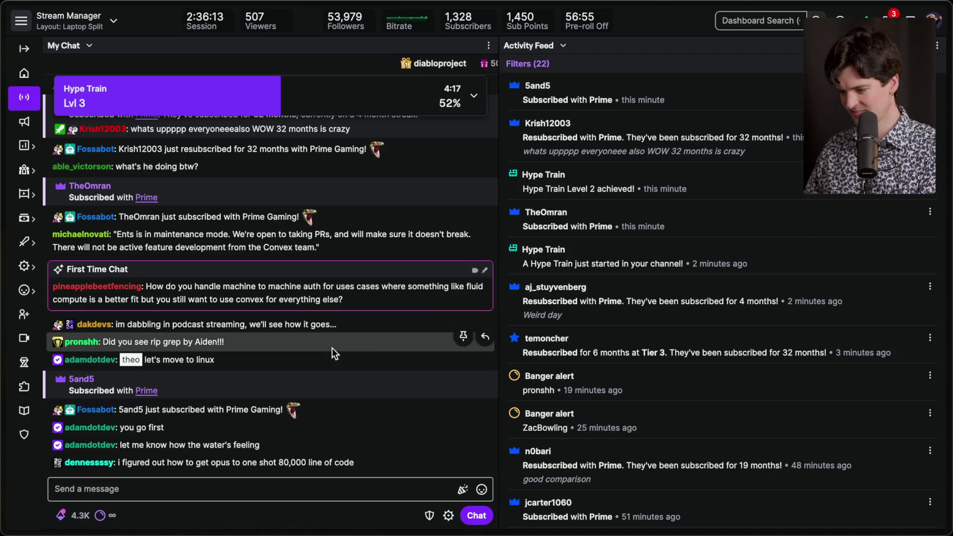
Step: Read the chat messages about moving to Linux, display fears and which distro
{"action": "triple_click", "coordinate": [319, 357]}
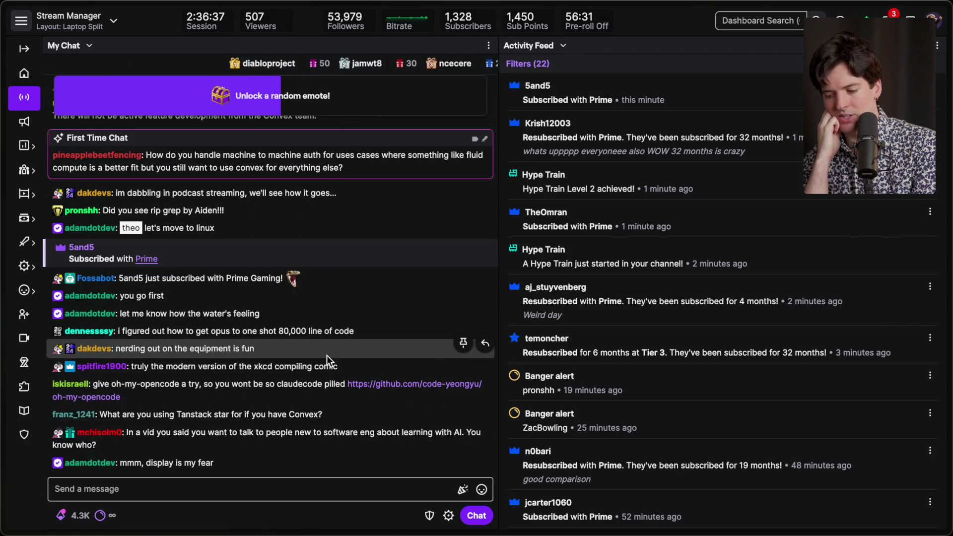
{"action": "triple_click", "coordinate": [191, 448]}
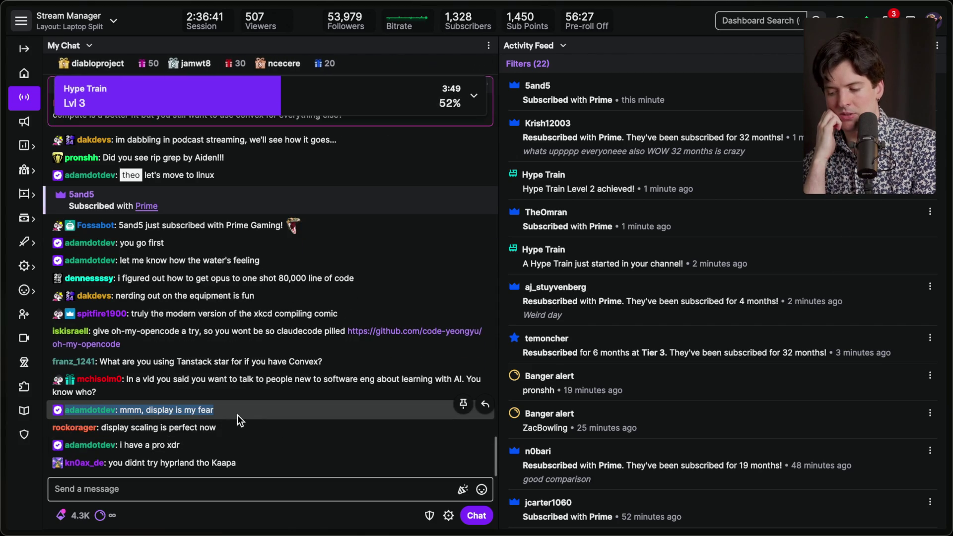
{"action": "left_click", "coordinate": [234, 411]}
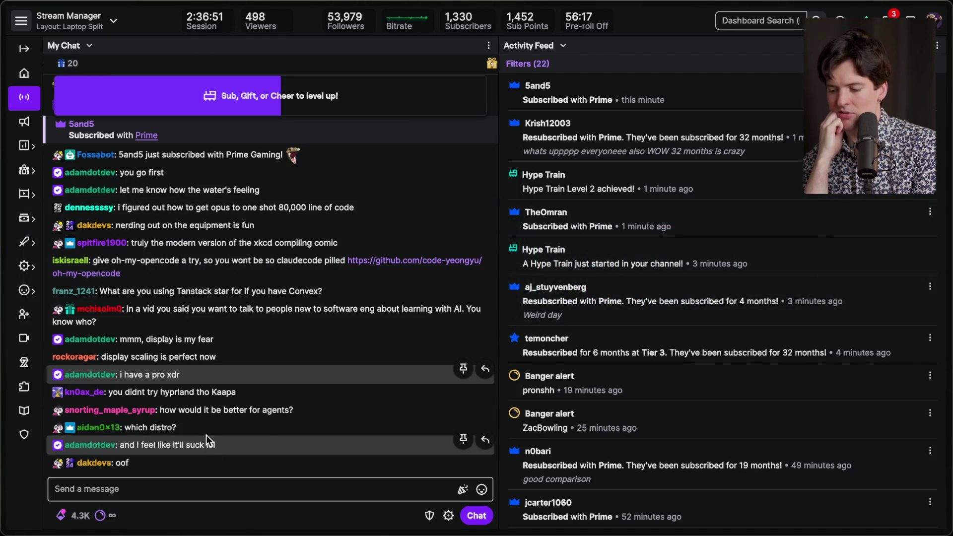
{"action": "triple_click", "coordinate": [205, 428]}
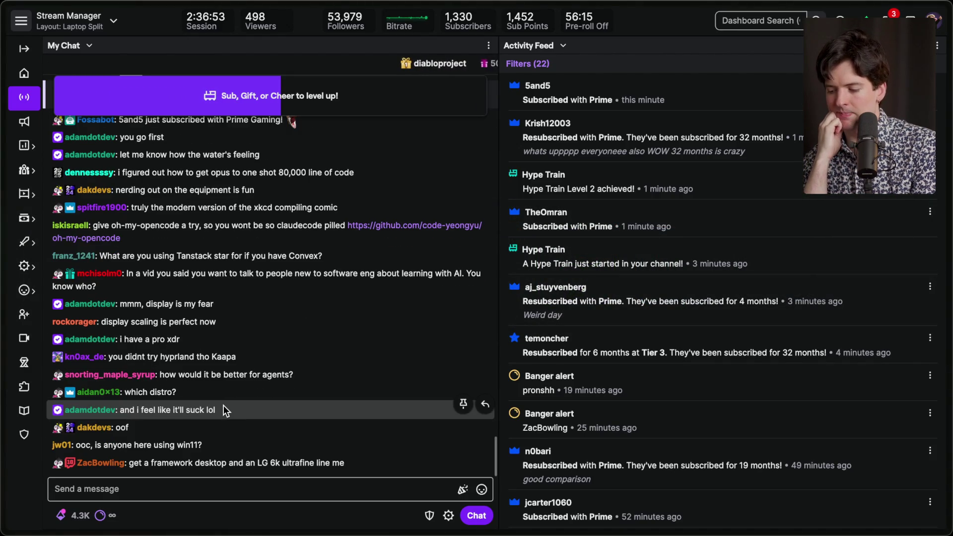
Step: Focus the chat message box, then switch to the Claude Code terminal with its redesign summary
{"action": "left_click", "coordinate": [241, 484]}
{"action": "left_click", "coordinate": [240, 516]}
{"action": "left_click", "coordinate": [237, 499]}
{"action": "left_click", "coordinate": [232, 505]}
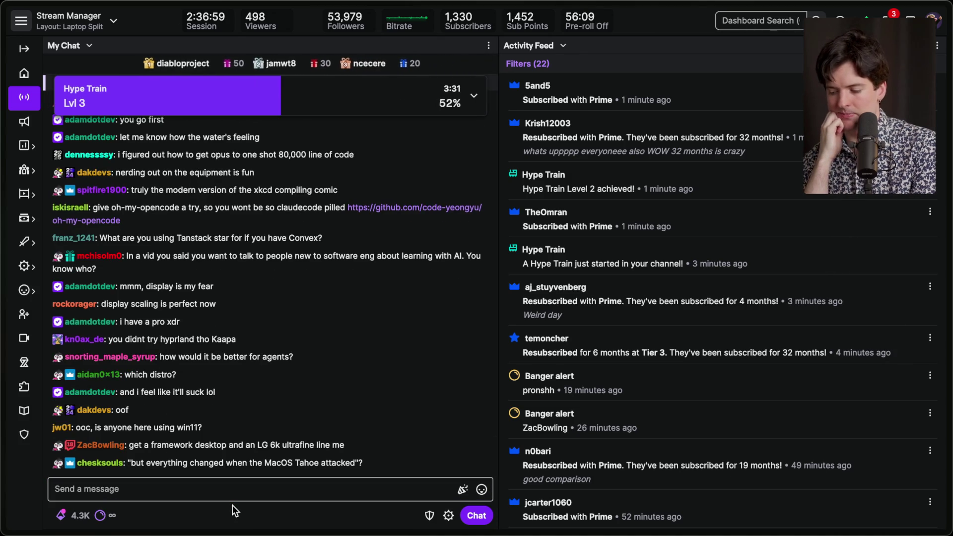
{"action": "key", "text": "super+Tab"}
{"action": "key", "text": "super+Tab"}
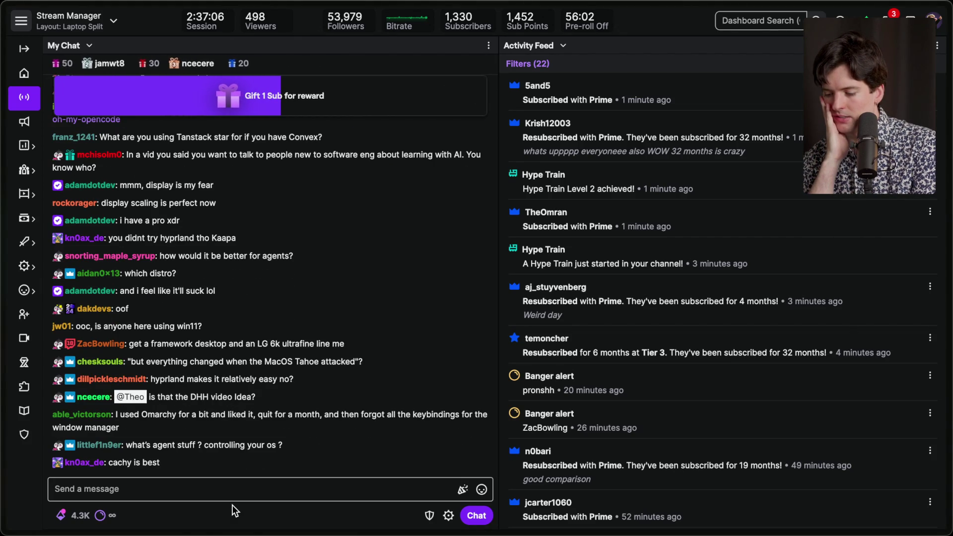
{"action": "key", "text": "super+Tab"}
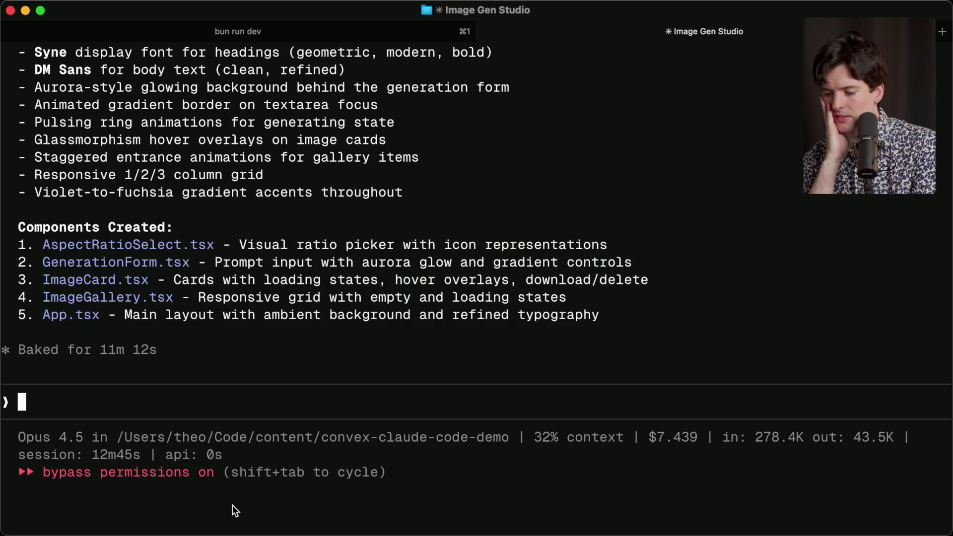
Step: Split Ghostty into two extra shells and run bunx convex dev in one
{"action": "key", "text": "super+d"}
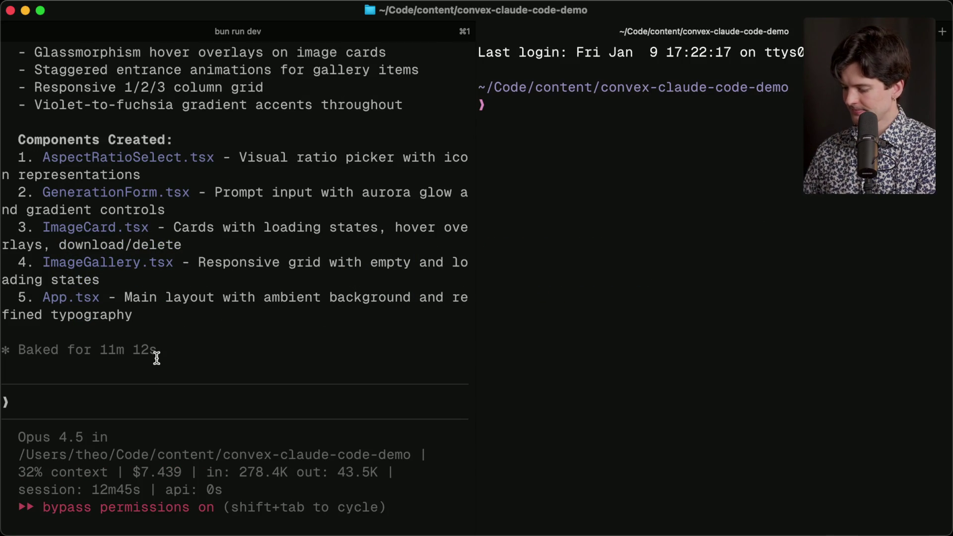
{"action": "key", "text": "super+shift+d"}
{"action": "type", "text": "bunx convex d"}
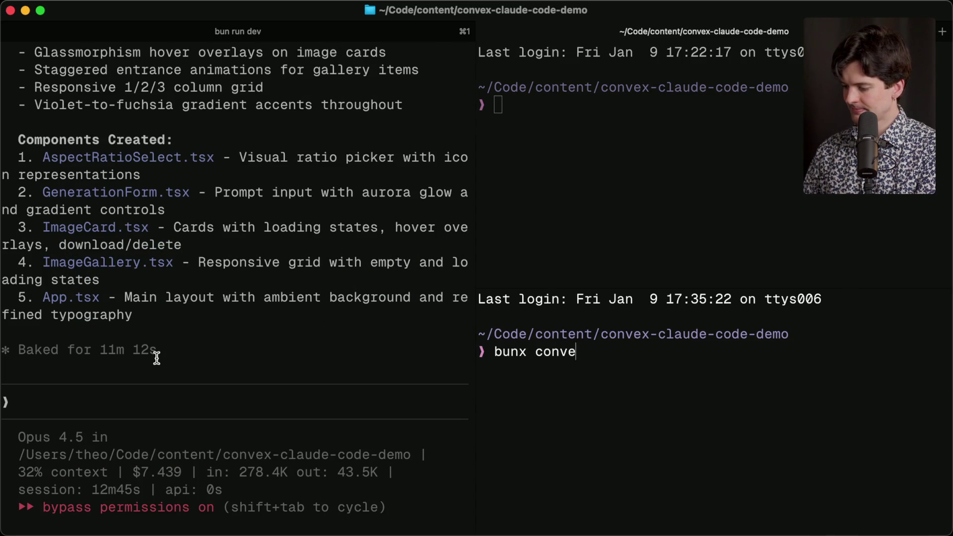
{"action": "type", "text": "ev"}
{"action": "key", "text": "Return"}
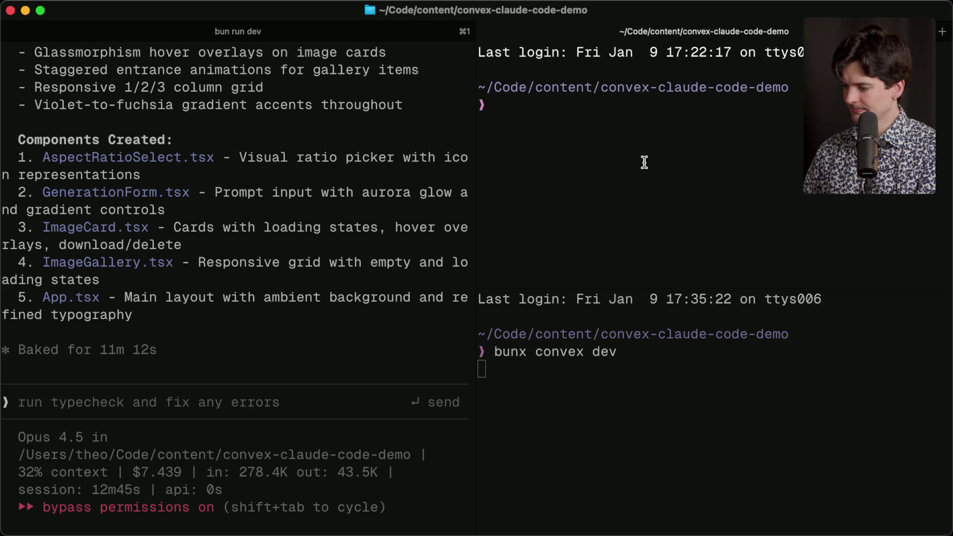
Step: List the project files and open the project in the code editor with 'c .'
{"action": "type", "text": "ls"}
{"action": "key", "text": "Return"}
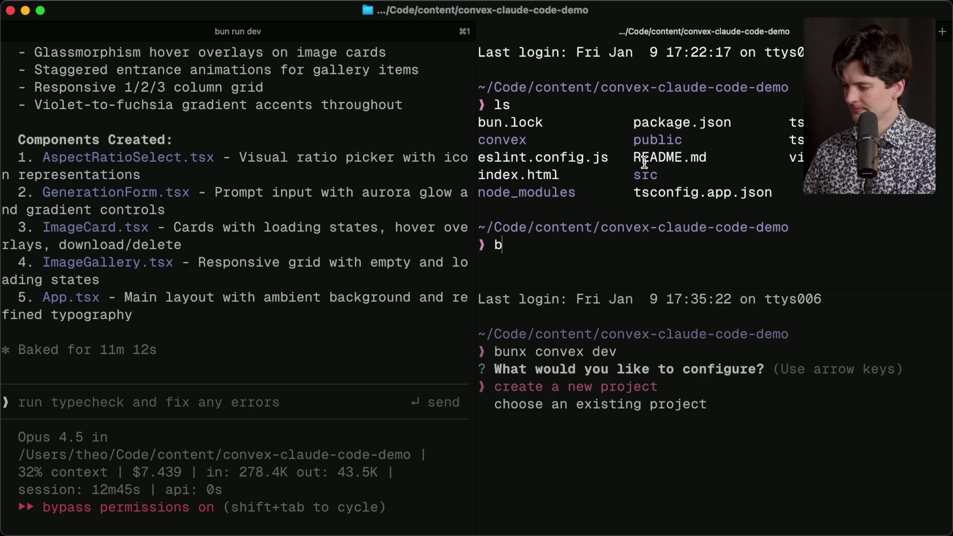
{"action": "key", "text": "BackSpace"}
{"action": "type", "text": "c ."}
{"action": "key", "text": "Return"}
Step: Start the Vite dev server with bun run dev, widen the right-hand shells and refocus the convex pane
{"action": "key", "text": "super+Tab"}
{"action": "type", "text": "bun run d"}
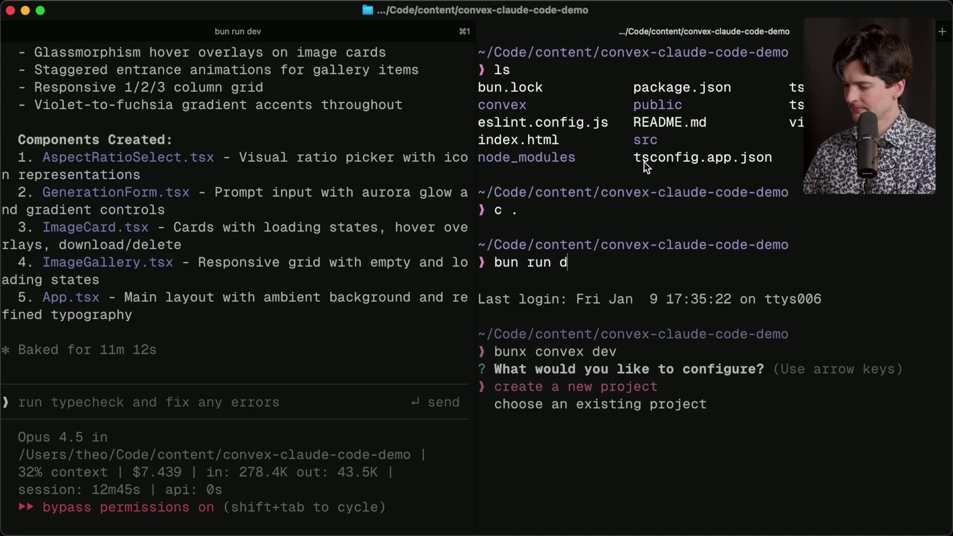
{"action": "type", "text": "ev"}
{"action": "key", "text": "Return"}
{"action": "mouse_move", "coordinate": [472, 316]}
{"action": "left_mouse_down"}
{"action": "mouse_move", "coordinate": [419, 303]}
{"action": "mouse_move", "coordinate": [290, 298]}
{"action": "mouse_move", "coordinate": [382, 297]}
{"action": "left_mouse_up"}
{"action": "left_click", "coordinate": [234, 343]}
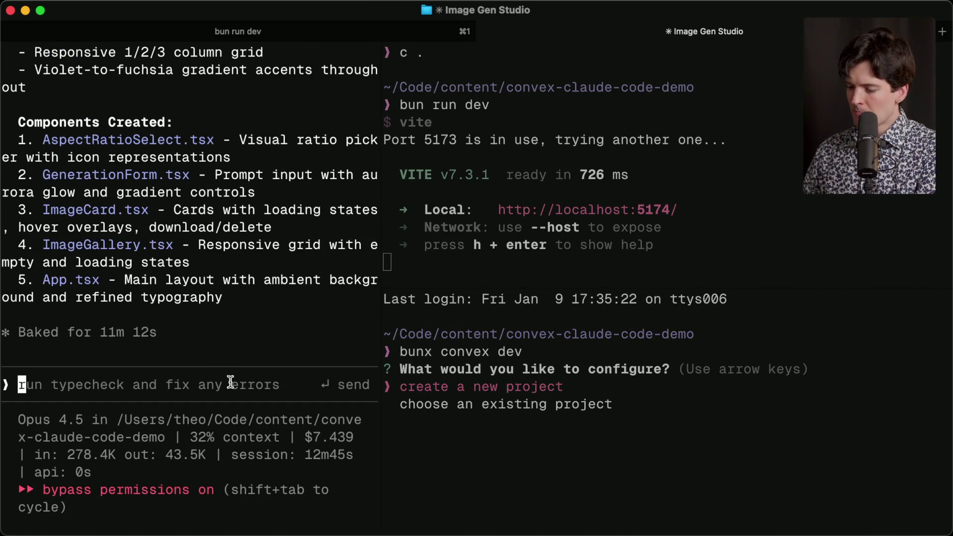
{"action": "left_click", "coordinate": [532, 422]}
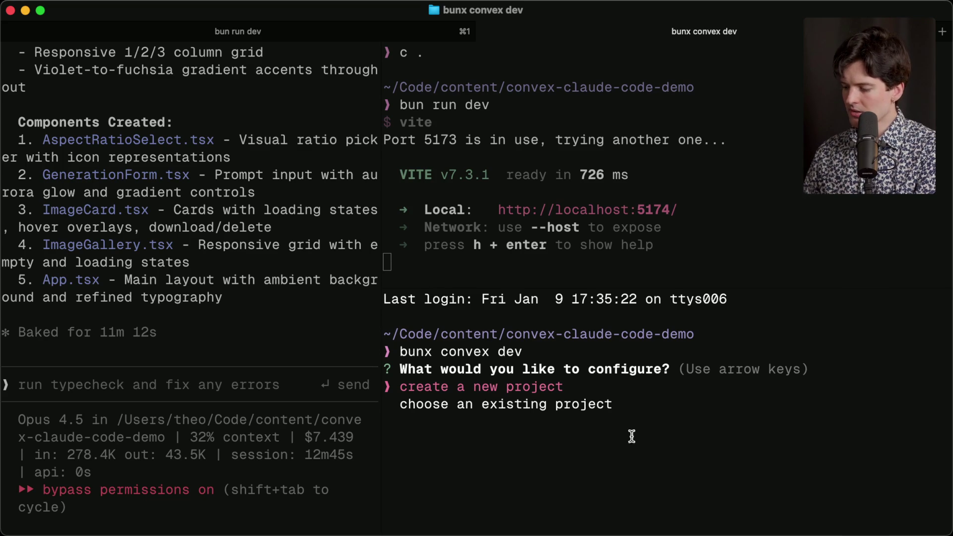
Step: Create a new Convex project for the team, keeping the name convex-claude-code-demo
{"action": "key", "text": "Return"}
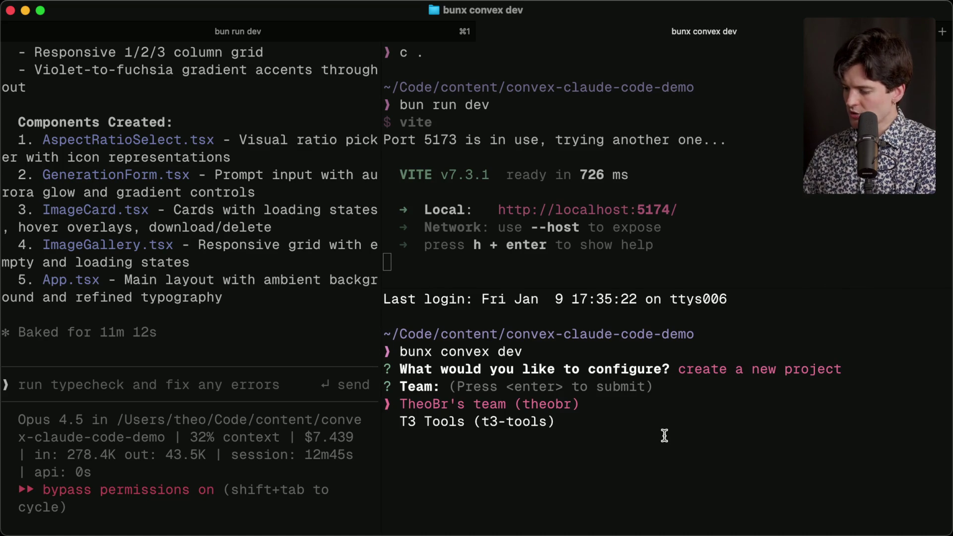
{"action": "key", "text": "Return"}
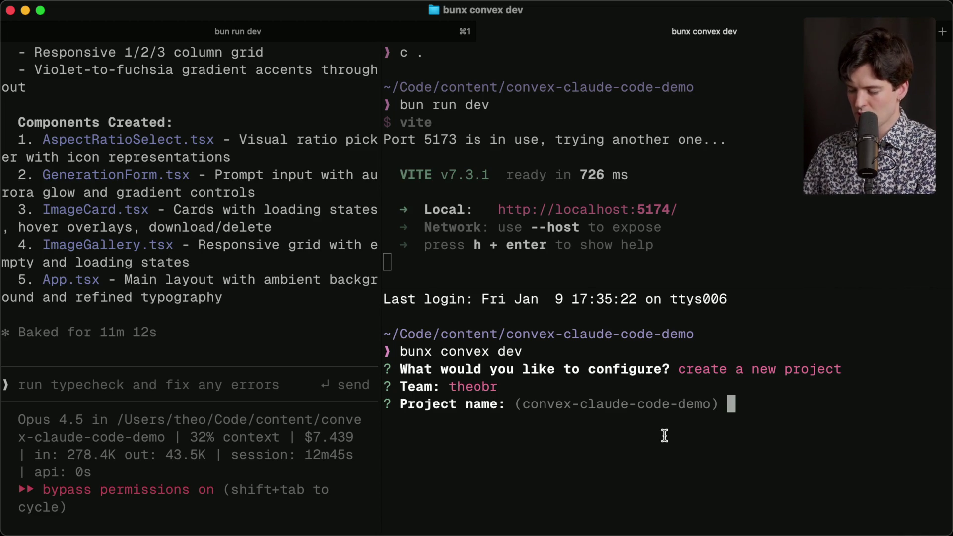
{"action": "type", "text": "some-name"}
{"action": "key", "text": "BackSpace"}
{"action": "key", "text": "BackSpace"}
{"action": "key", "text": "BackSpace"}
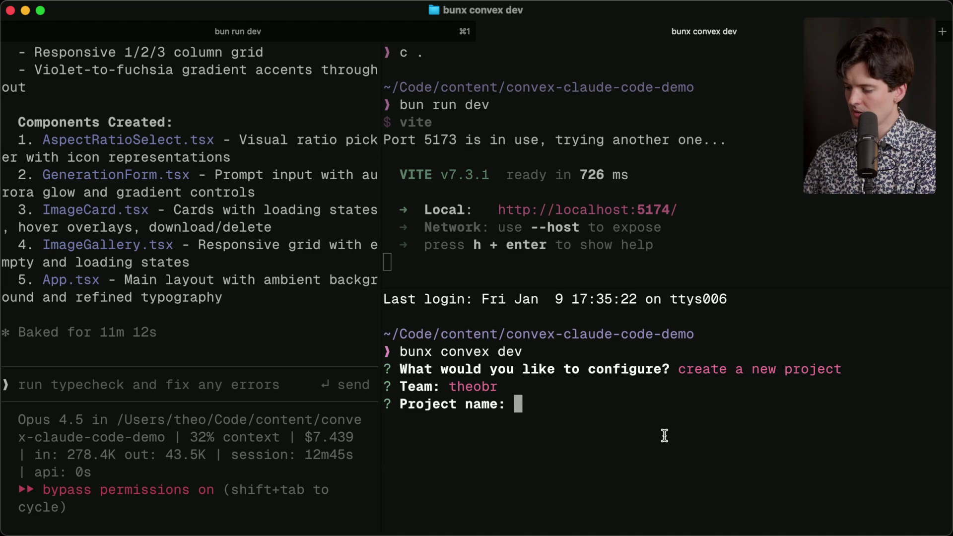
{"action": "key", "text": "Return"}
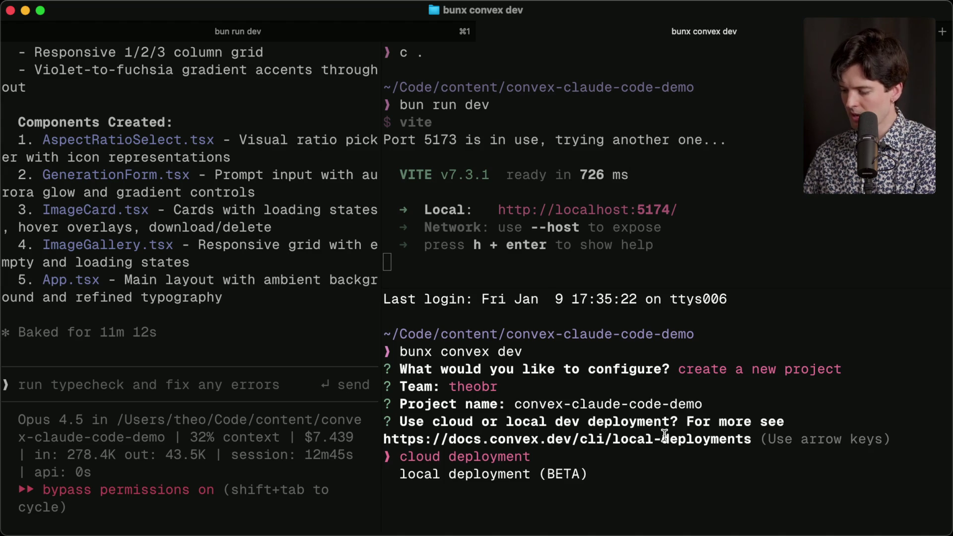
Step: Choose cloud deployment instead of local, then open the project's Convex dashboard link
{"action": "key", "text": "Down"}
{"action": "key", "text": "Up"}
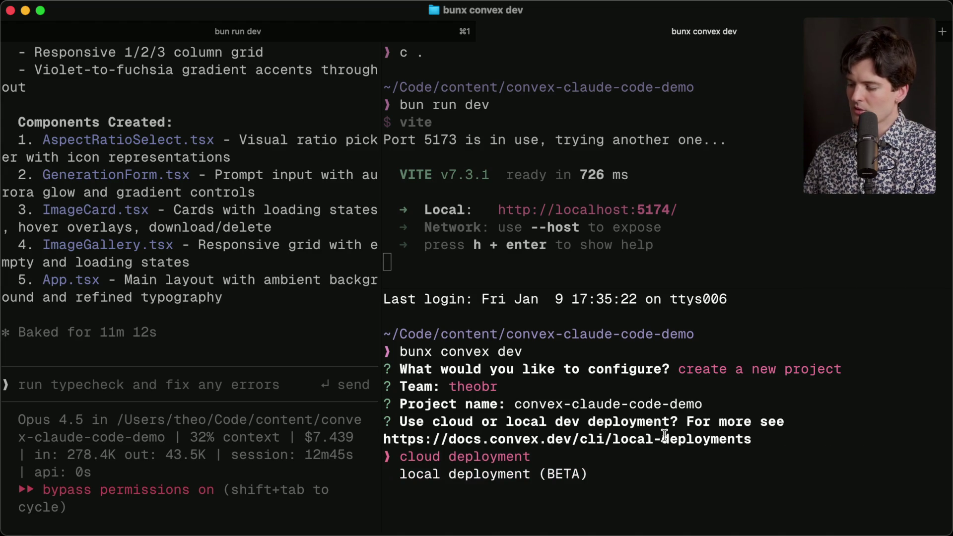
{"action": "key", "text": "Down"}
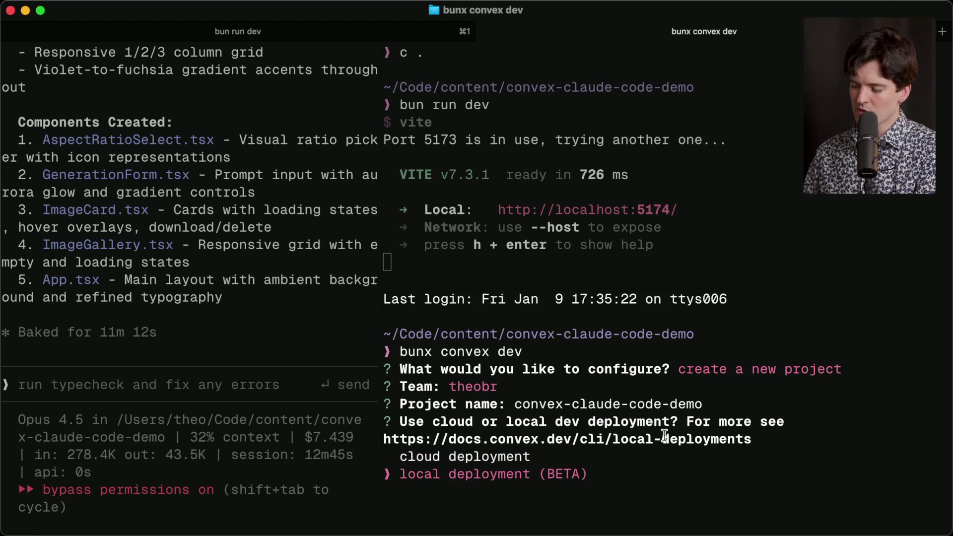
{"action": "key", "text": "Up"}
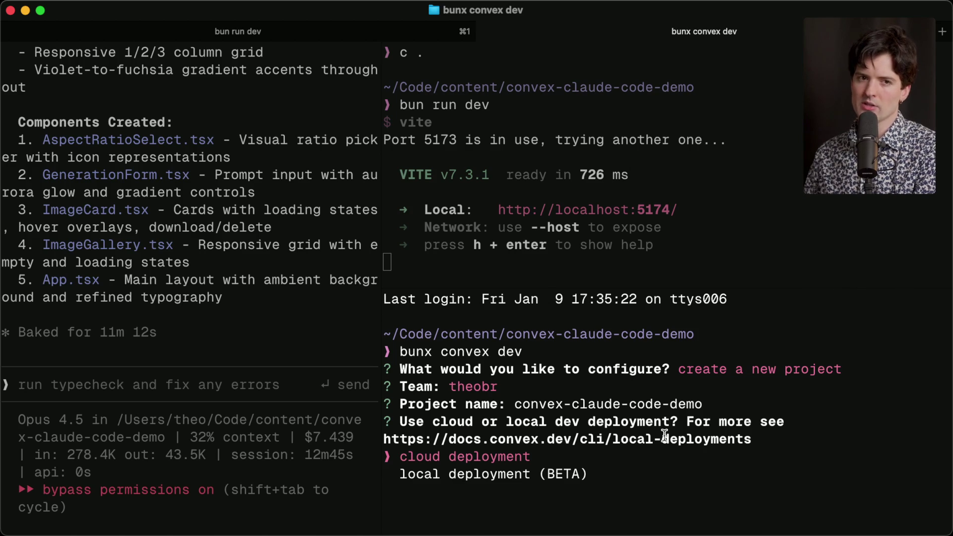
{"action": "key", "text": "Return"}
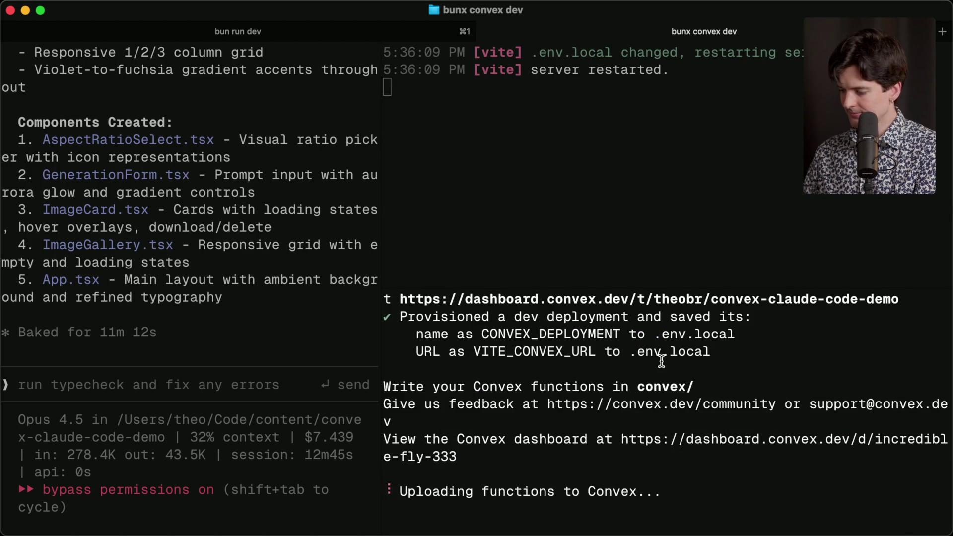
{"action": "left_click", "coordinate": [606, 297], "text": "super"}
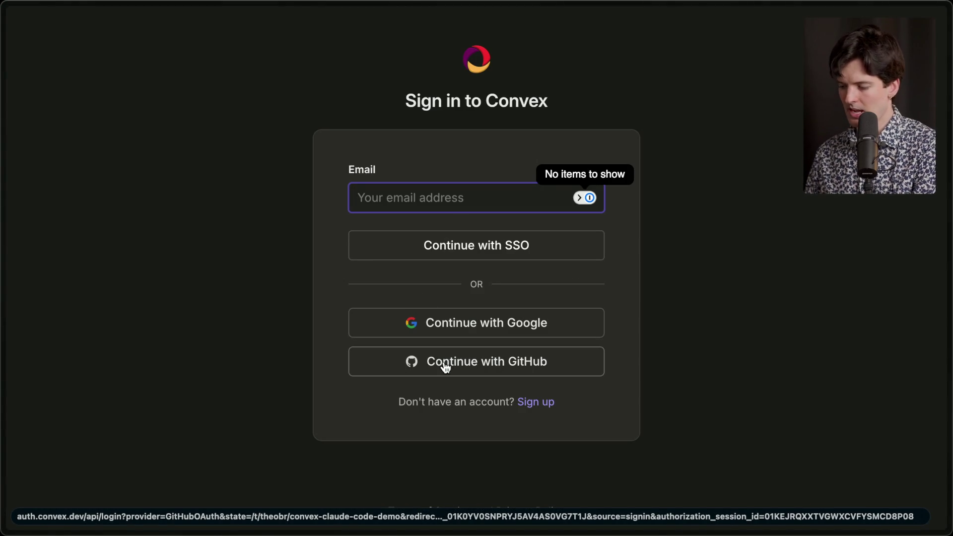
Step: Sign in with GitHub and add an environment variable named FAL_KEY under Settings > Environment Variables
{"action": "left_click", "coordinate": [445, 366]}
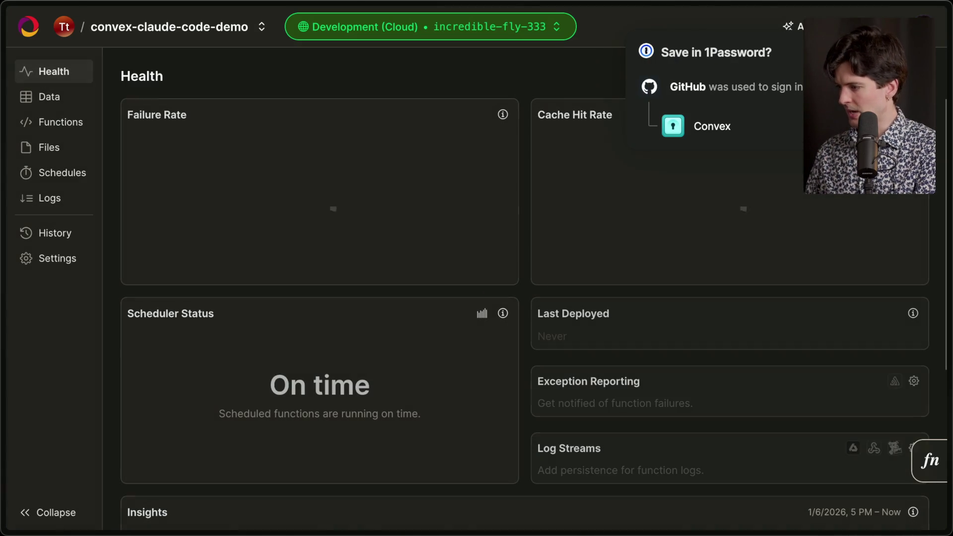
{"action": "left_click", "coordinate": [48, 259]}
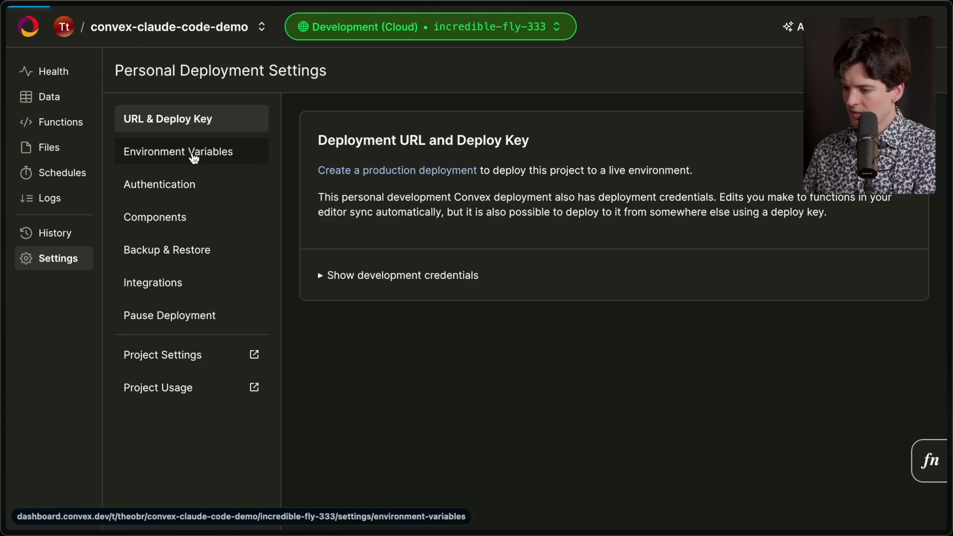
{"action": "left_click", "coordinate": [195, 153]}
{"action": "left_click", "coordinate": [337, 210]}
{"action": "type", "text": "FA"}
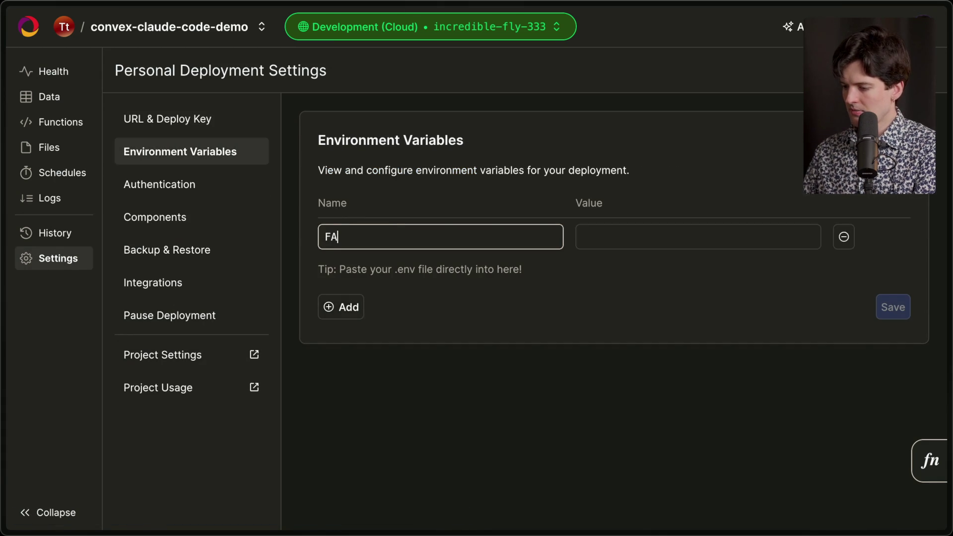
{"action": "type", "text": "L_KEY"}
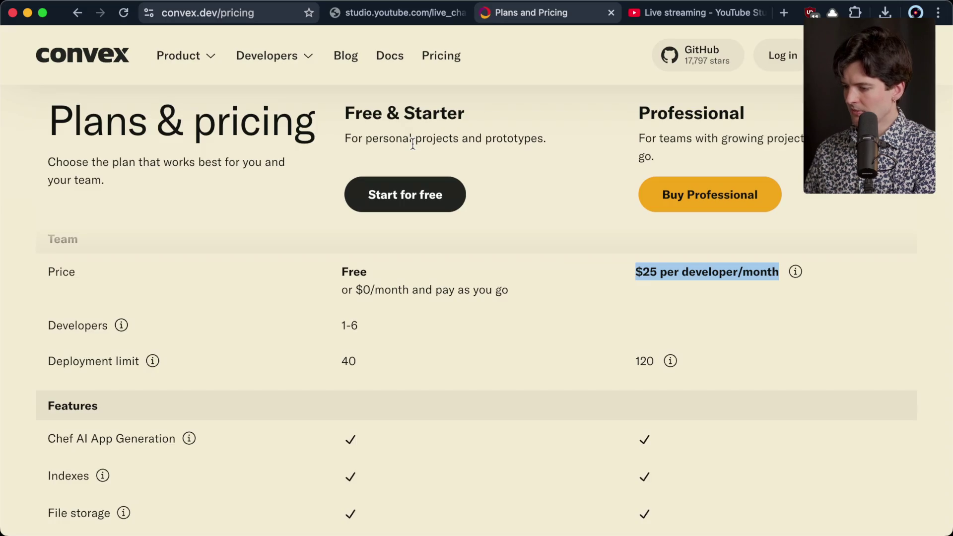
Step: Switch back to Ghostty to see convex dev's TypeScript errors in generateImage.ts
{"action": "key", "text": "super+Tab"}
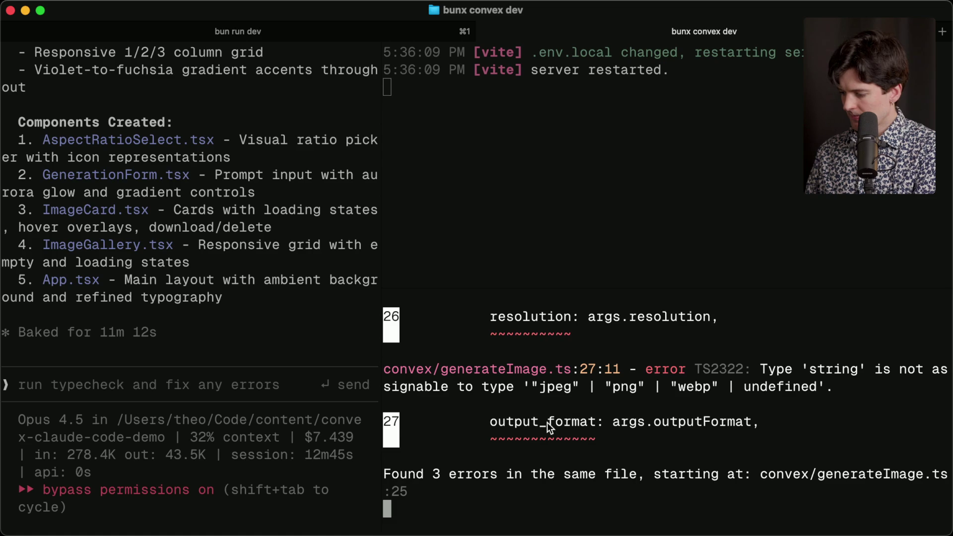
Step: Enlarge the convex pane, scroll through the three generateImage.ts errors, then widen the Claude Code side
{"action": "scroll", "coordinate": [594, 494], "scroll_direction": "up", "scroll_amount": 5}
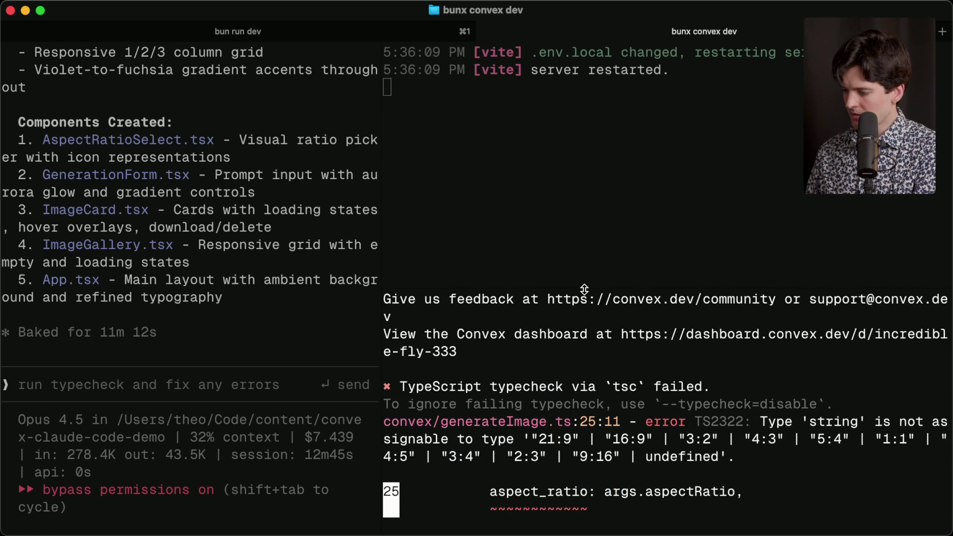
{"action": "left_click_drag", "start_coordinate": [591, 284], "coordinate": [588, 208]}
{"action": "scroll", "coordinate": [545, 328], "scroll_direction": "up", "scroll_amount": 2}
{"action": "scroll", "coordinate": [545, 329], "scroll_direction": "down", "scroll_amount": 8}
{"action": "scroll", "coordinate": [544, 329], "scroll_direction": "up", "scroll_amount": 2}
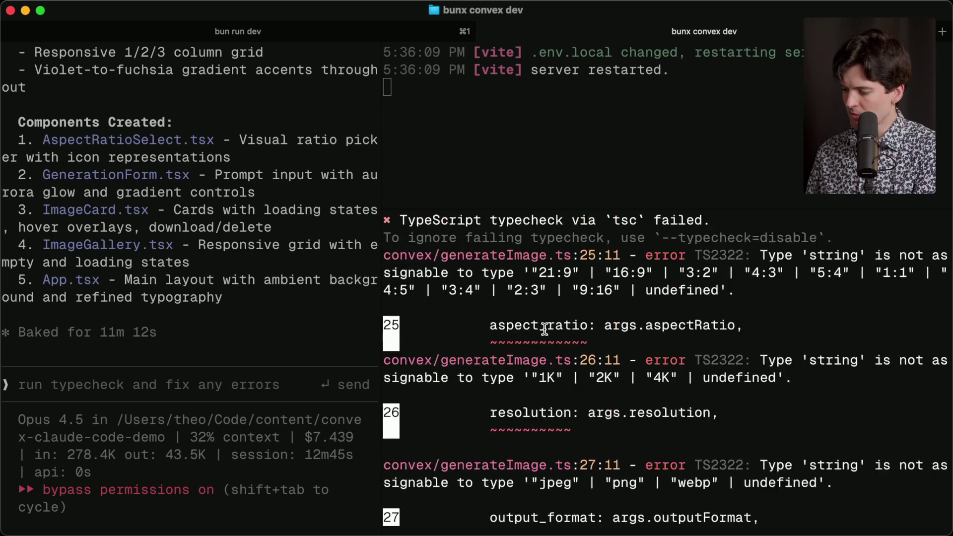
{"action": "scroll", "coordinate": [630, 365], "scroll_direction": "down", "scroll_amount": 1}
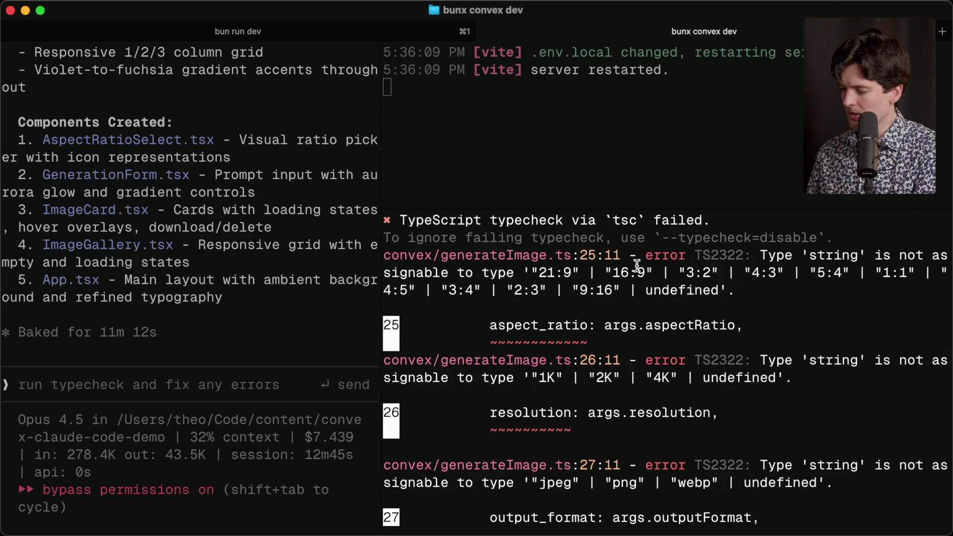
{"action": "scroll", "coordinate": [637, 265], "scroll_direction": "down", "scroll_amount": 3}
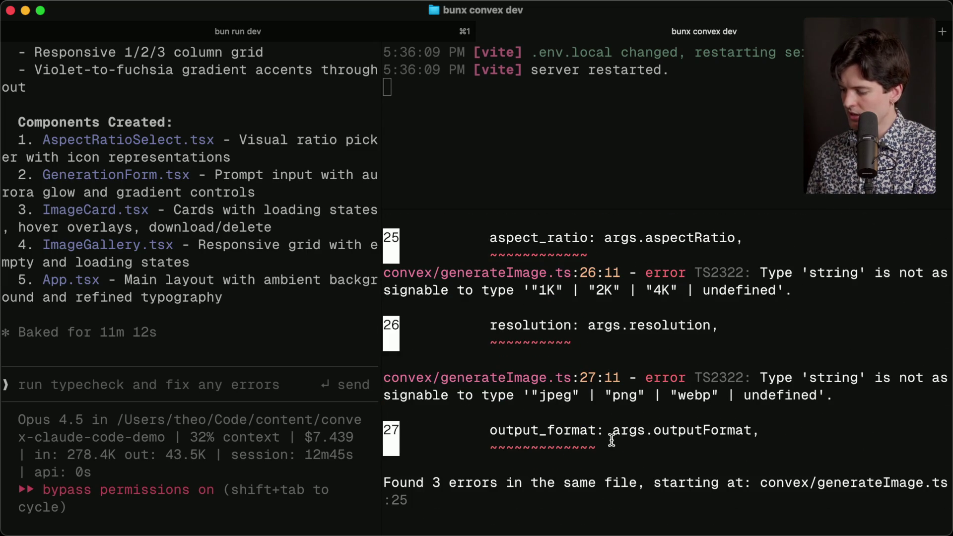
{"action": "scroll", "coordinate": [612, 379], "scroll_direction": "up", "scroll_amount": 10}
{"action": "scroll", "coordinate": [611, 439], "scroll_direction": "up", "scroll_amount": 3}
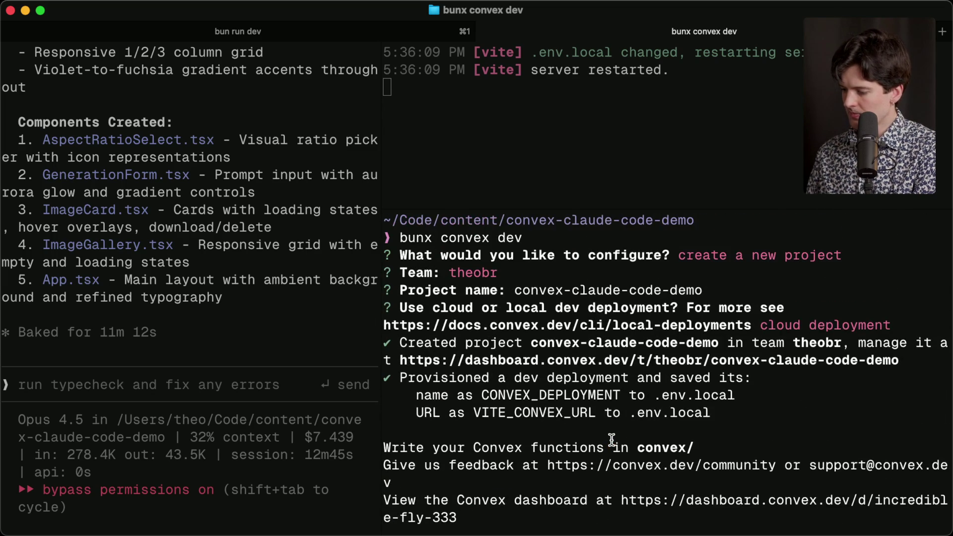
{"action": "scroll", "coordinate": [611, 439], "scroll_direction": "down", "scroll_amount": 8}
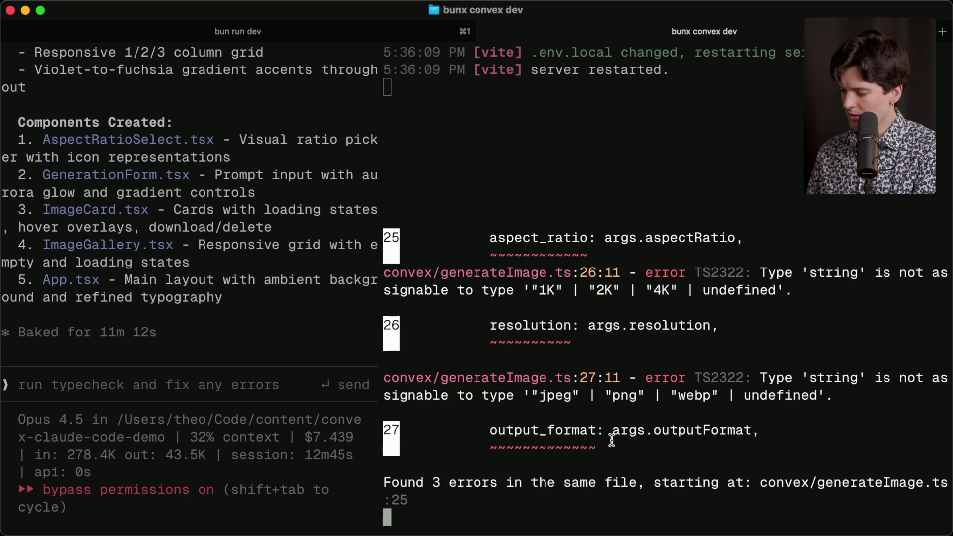
{"action": "mouse_move", "coordinate": [381, 342]}
{"action": "left_mouse_down"}
{"action": "mouse_move", "coordinate": [546, 342]}
{"action": "mouse_move", "coordinate": [517, 342]}
{"action": "left_mouse_up"}
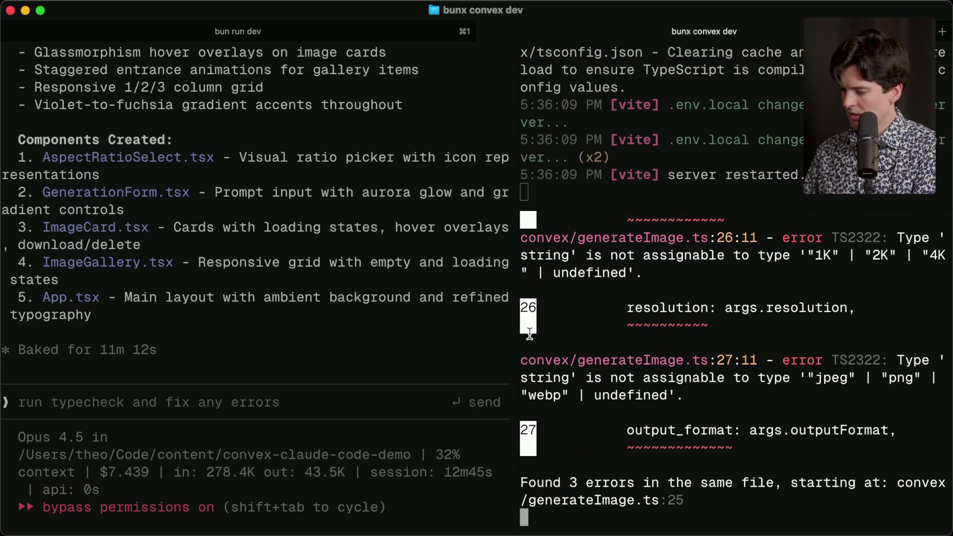
Step: In a new tab, run npx tsc in the project root and then inside the convex folder
{"action": "key", "text": "super+t"}
{"action": "type", "text": "npx tsc"}
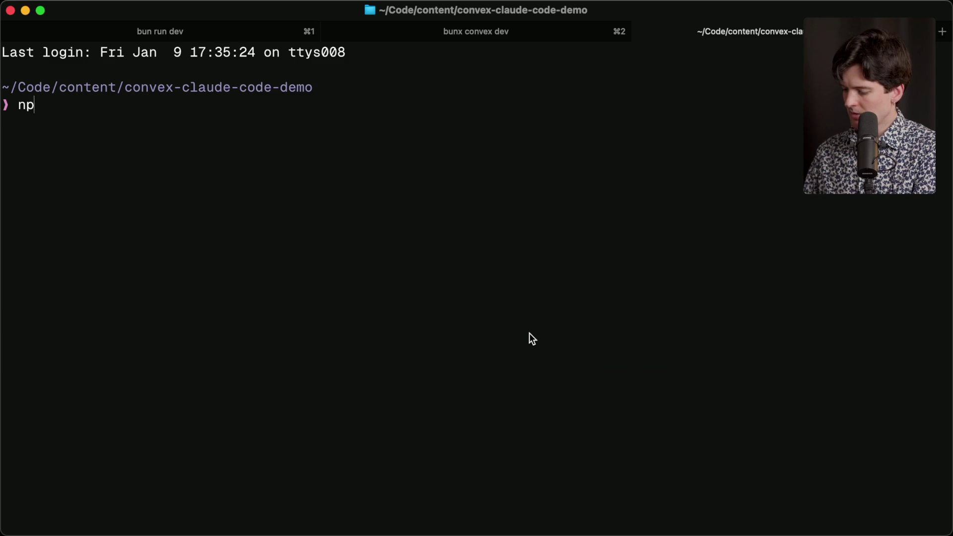
{"action": "key", "text": "Return"}
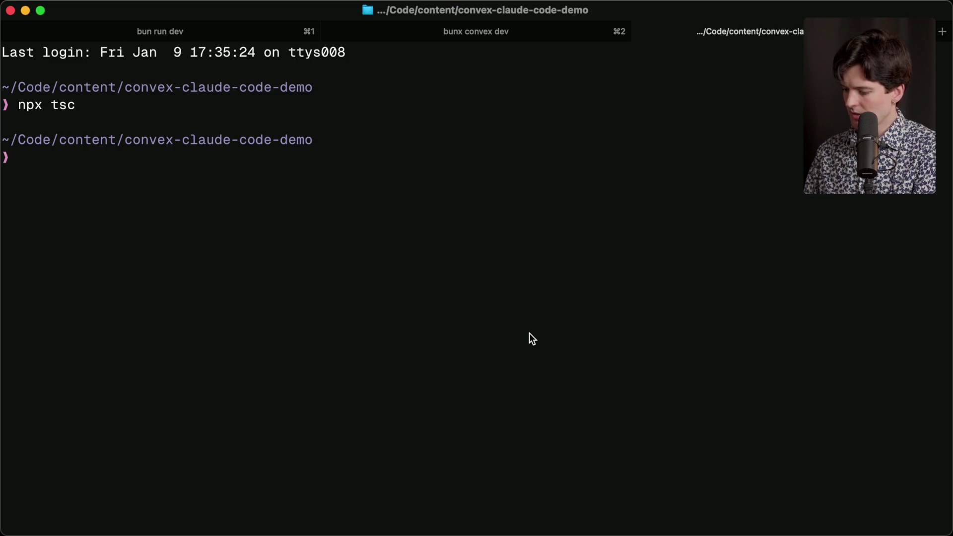
{"action": "left_click", "coordinate": [499, 31]}
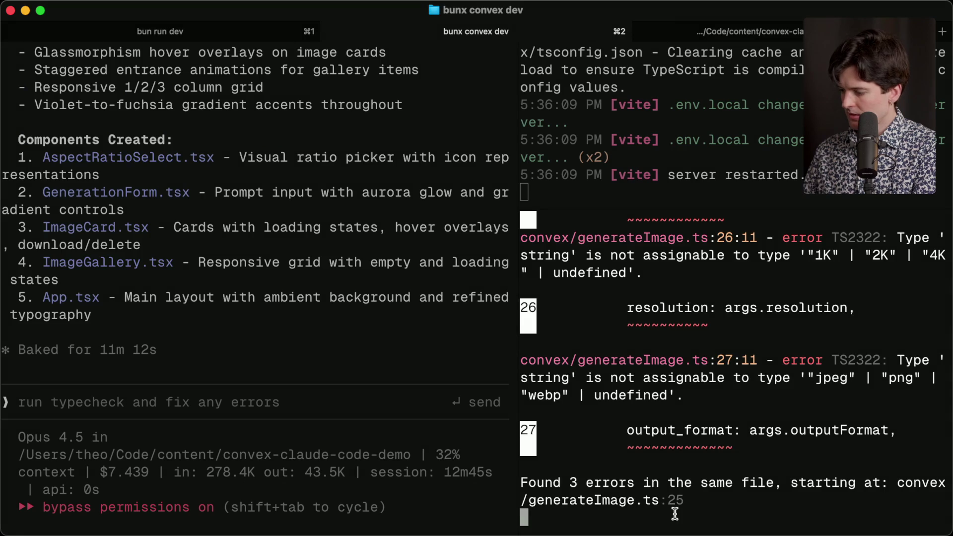
{"action": "scroll", "coordinate": [675, 412], "scroll_direction": "up", "scroll_amount": 10}
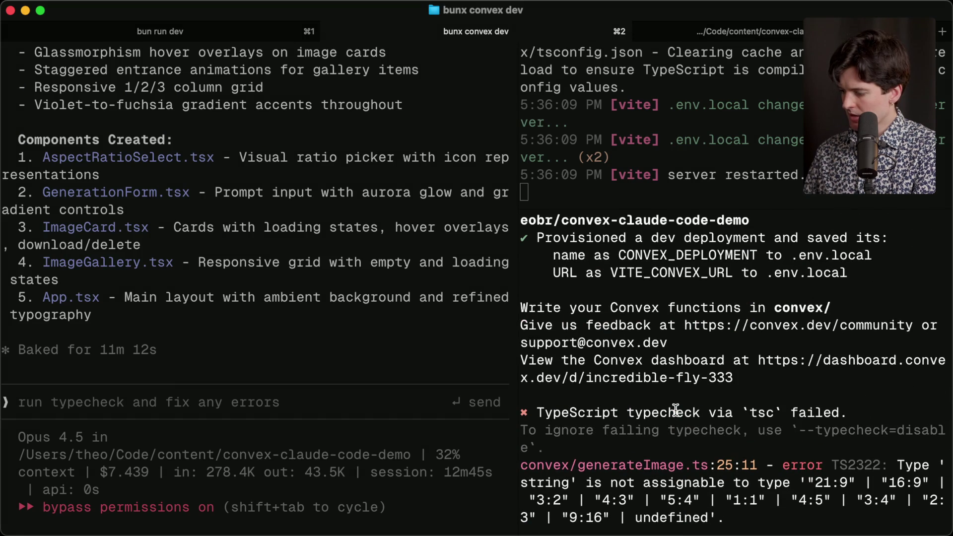
{"action": "scroll", "coordinate": [675, 410], "scroll_direction": "down", "scroll_amount": 5}
{"action": "left_click", "coordinate": [770, 35]}
{"action": "type", "text": "cd convex"}
{"action": "key", "text": "Return"}
{"action": "type", "text": "npx tsc"}
{"action": "key", "text": "Return"}
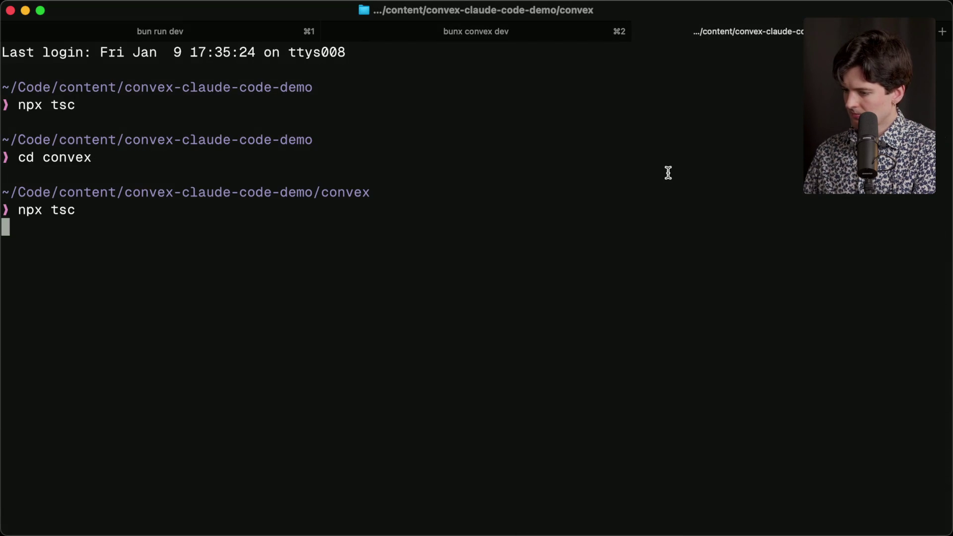
Step: Ask Claude Code to fix the type errors that 'npx tsc' shows in the convex directory
{"action": "left_click", "coordinate": [222, 34]}
{"action": "left_click", "coordinate": [195, 223]}
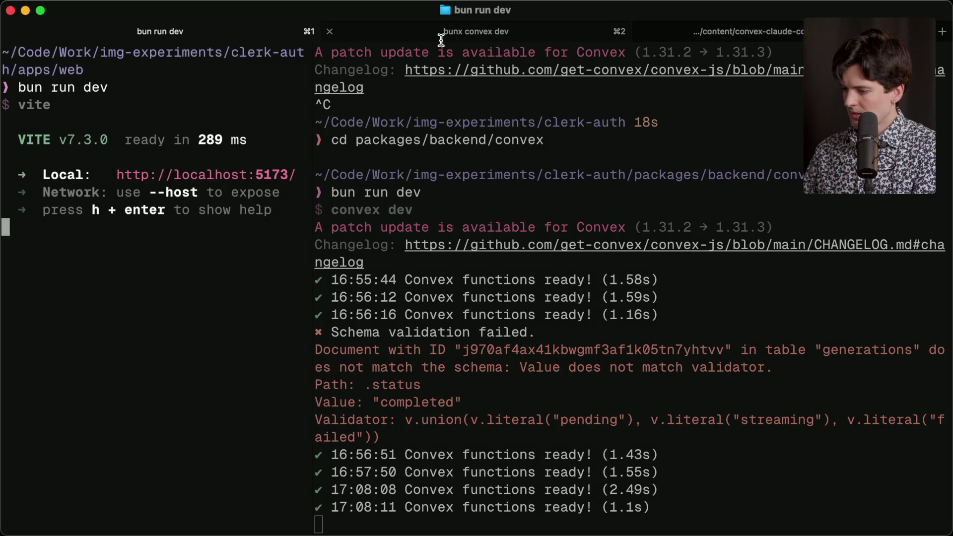
{"action": "left_click", "coordinate": [440, 40]}
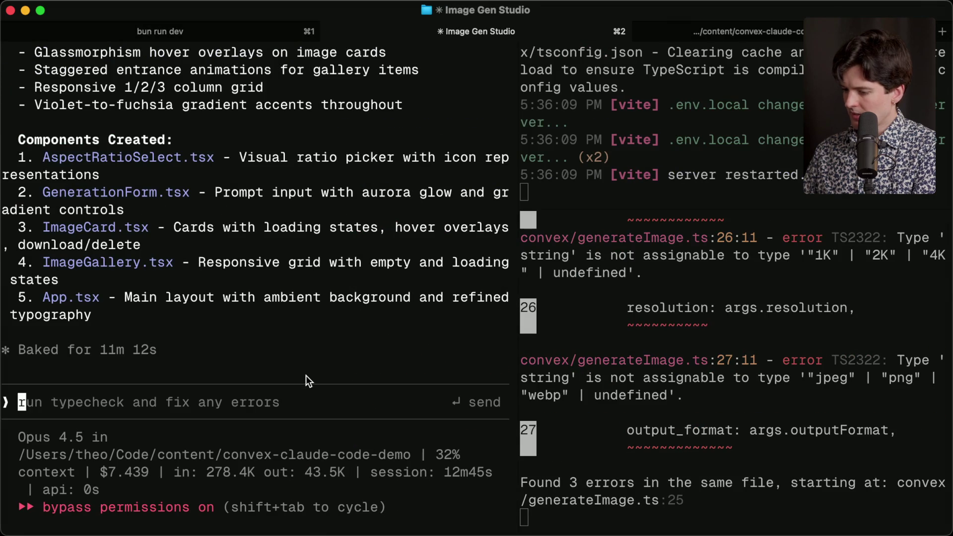
{"action": "type", "text": "If you 'np"}
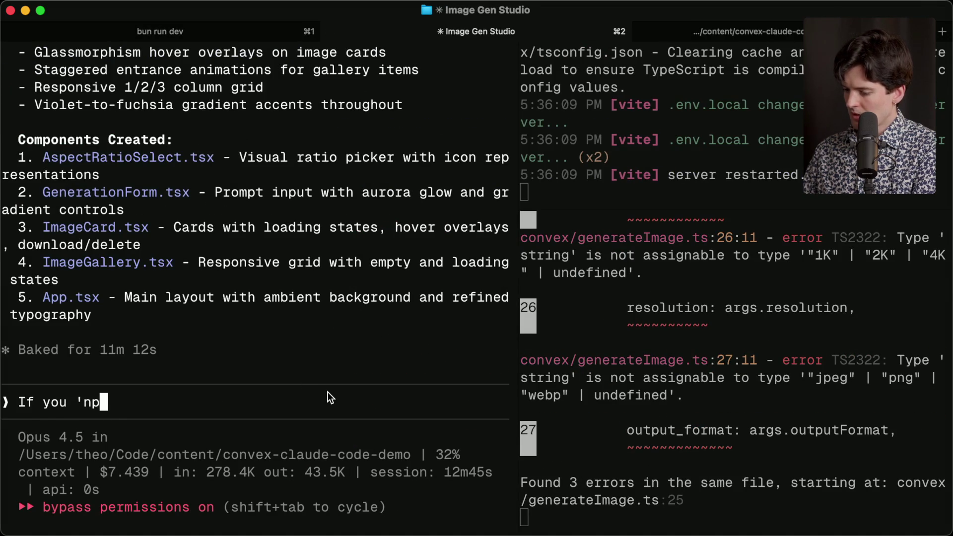
{"action": "type", "text": "x tsc' in the conv"}
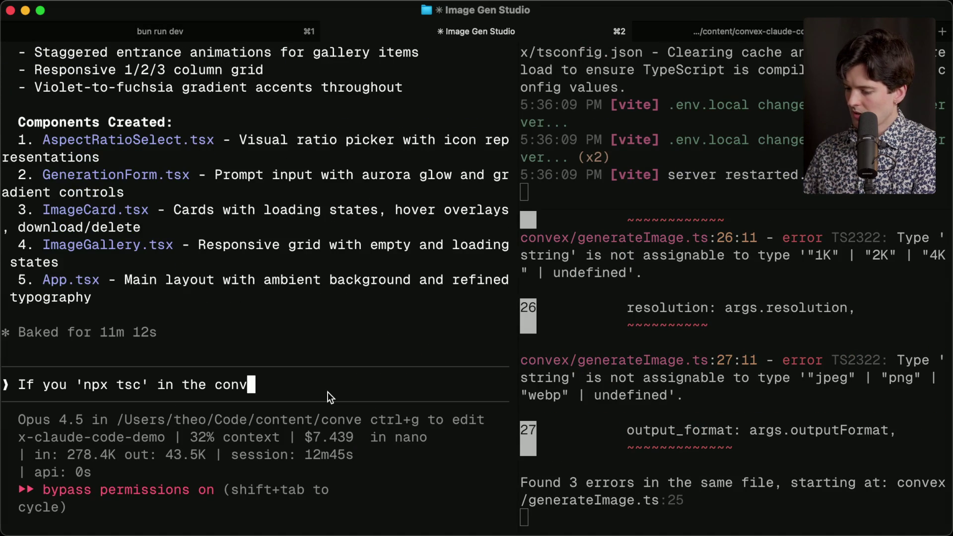
{"action": "type", "text": "ex dir, you will see "}
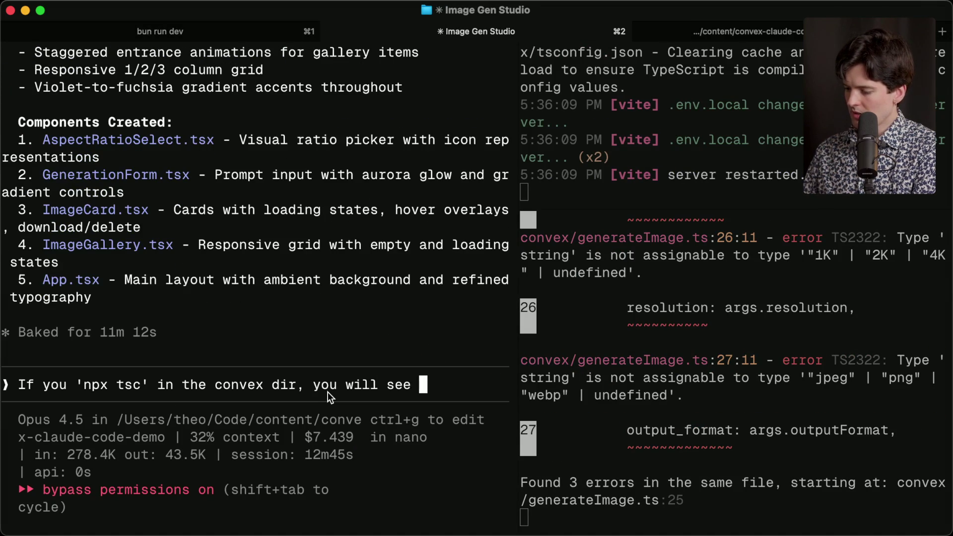
{"action": "type", "text": "some type errors. Fix them."}
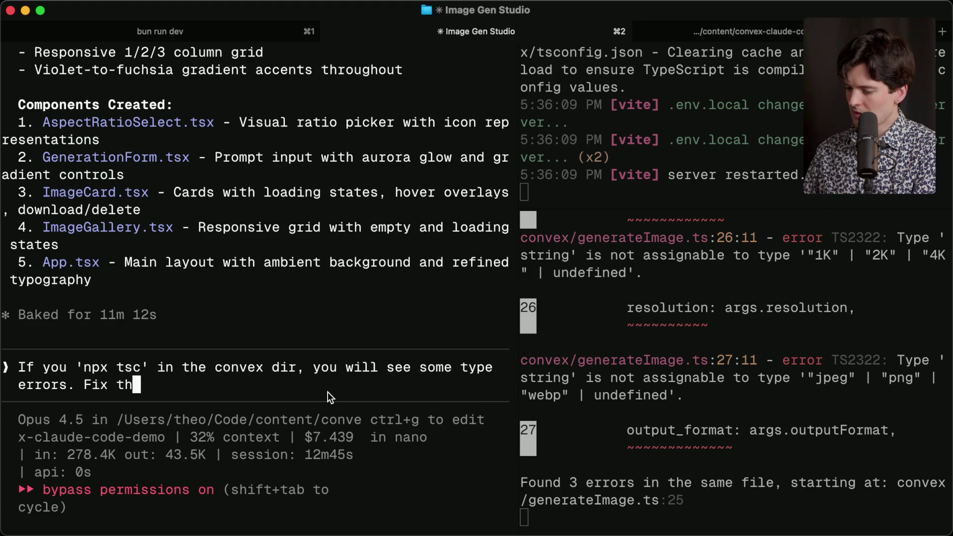
{"action": "key", "text": "Return"}
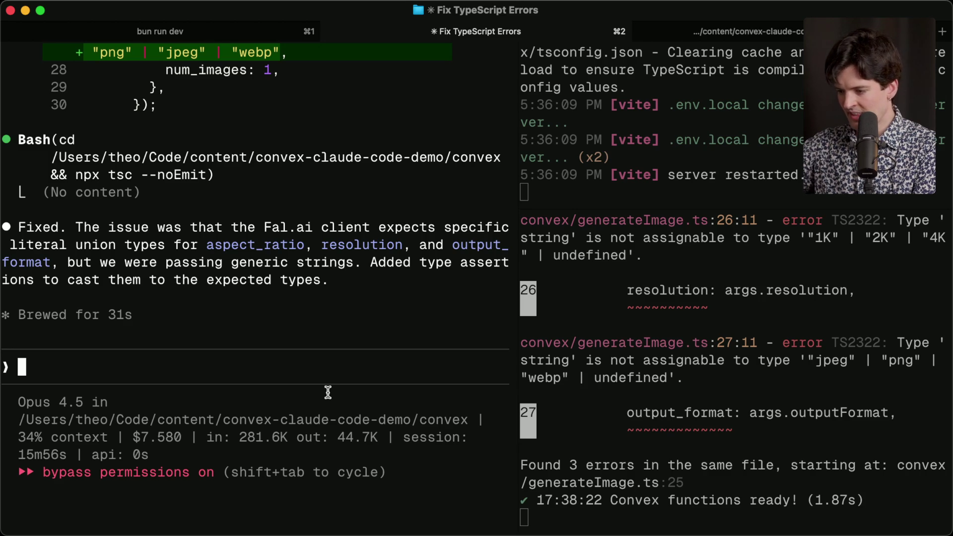
Step: Widen the convex dev output and open the Image Studio app at localhost:5174
{"action": "left_click", "coordinate": [610, 408]}
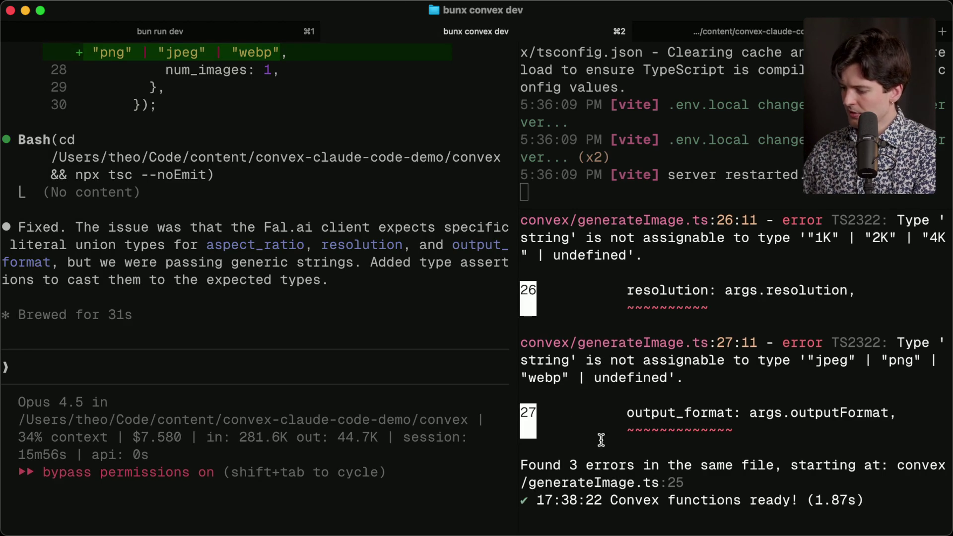
{"action": "left_click_drag", "start_coordinate": [516, 362], "coordinate": [373, 359]}
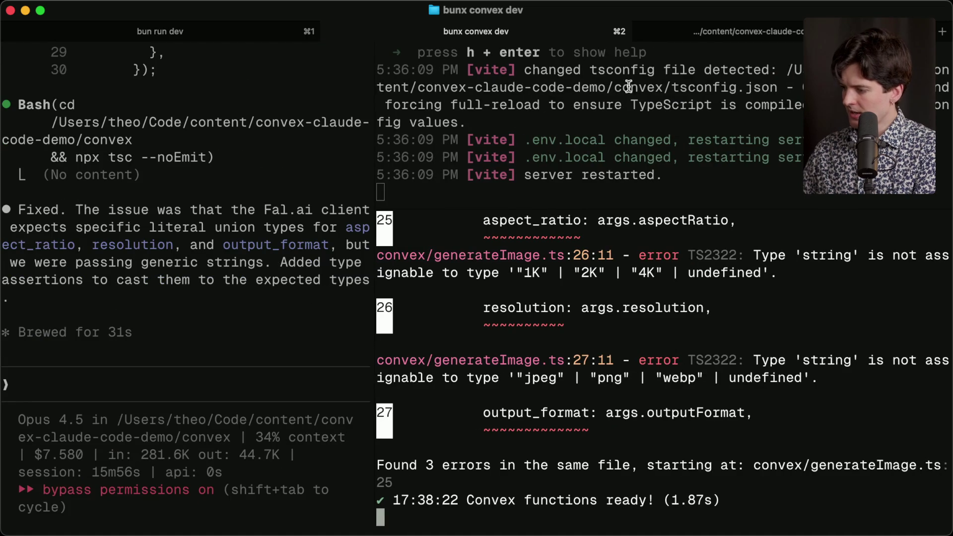
{"action": "key", "text": "super+Tab"}
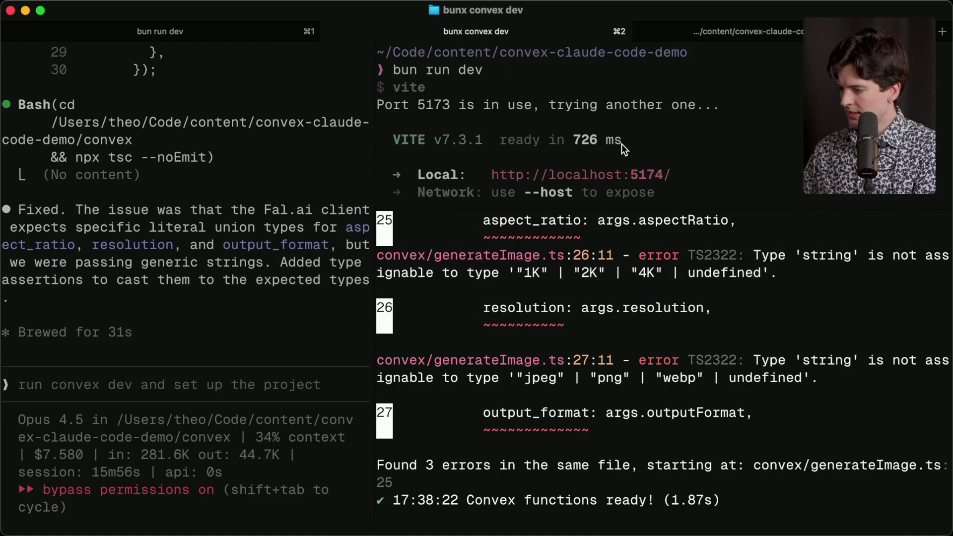
{"action": "left_click", "coordinate": [615, 175], "text": "super"}
{"action": "left_click", "coordinate": [312, 248]}
Step: Generate a 2K image from the prompt 'Two corgis riding a bike'
{"action": "type", "text": "Two cor"}
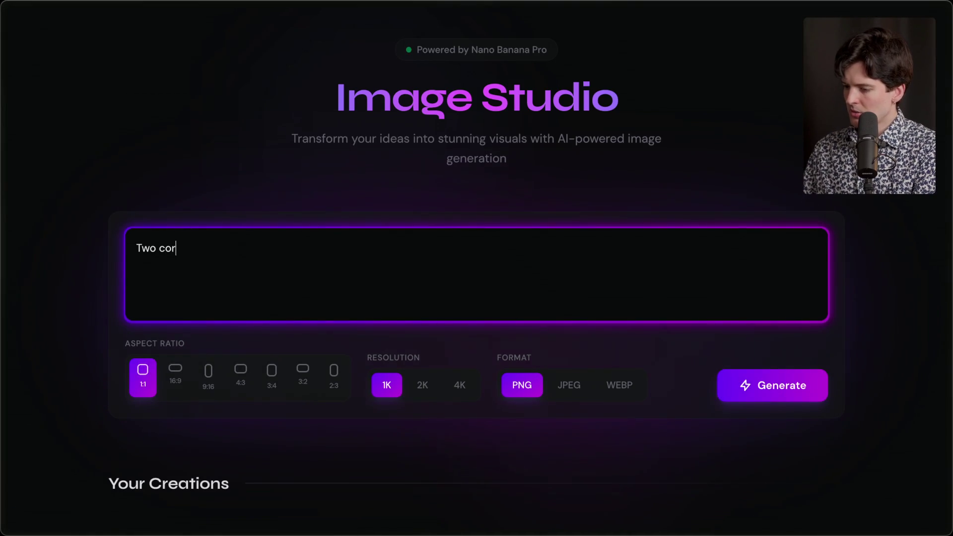
{"action": "type", "text": "gis riding a bike"}
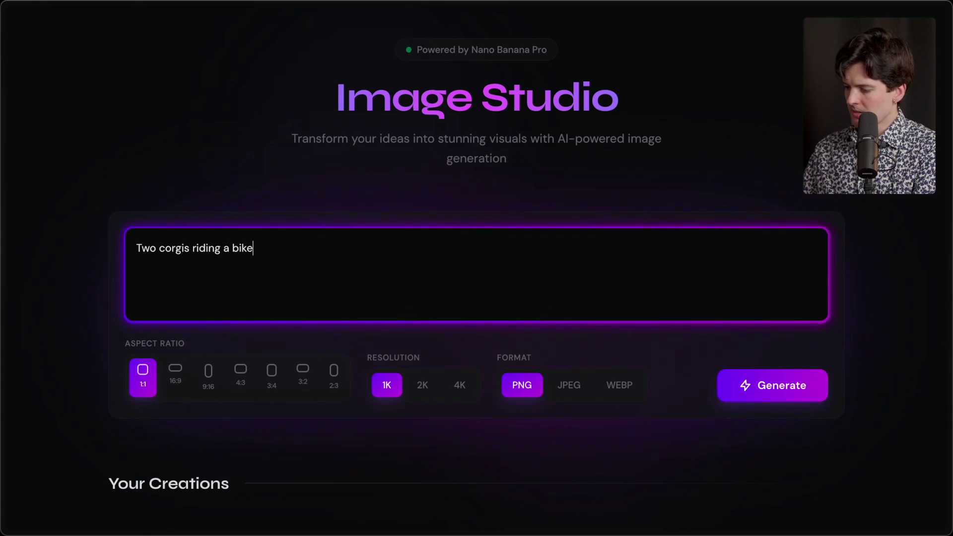
{"action": "left_click", "coordinate": [422, 390]}
{"action": "left_click", "coordinate": [740, 385]}
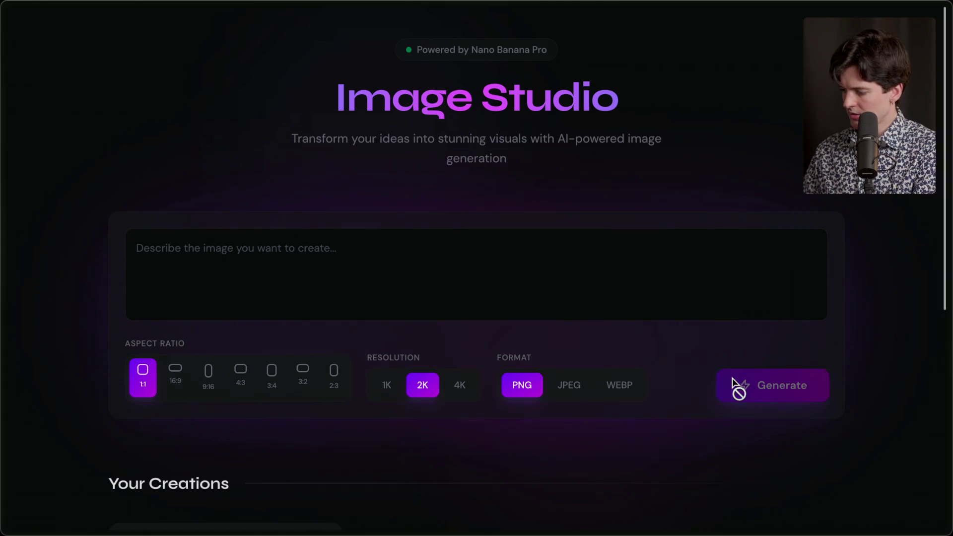
{"action": "scroll", "coordinate": [466, 390], "scroll_direction": "down", "scroll_amount": 5}
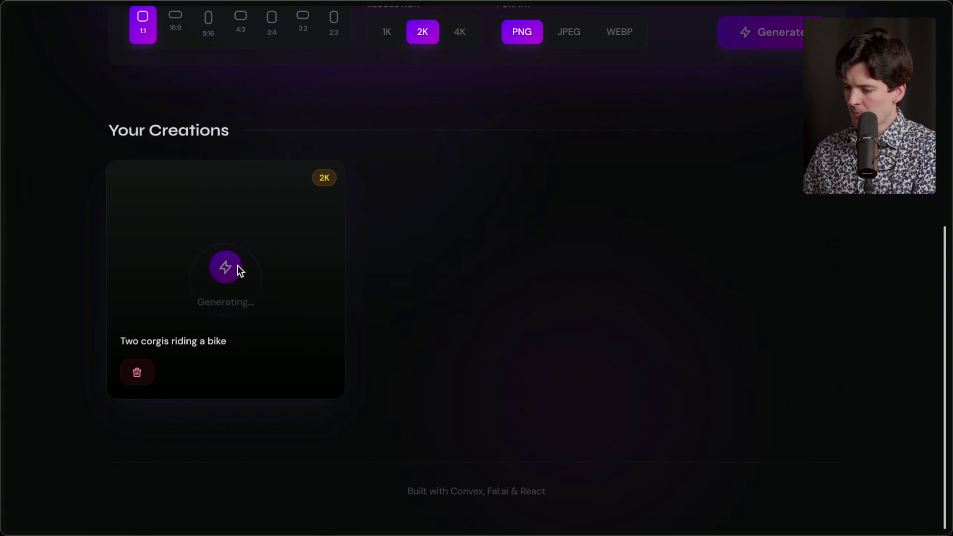
Step: Alternate between terminal and browser while it generates, ending on the terminal's error log
{"action": "key", "text": "super+Tab"}
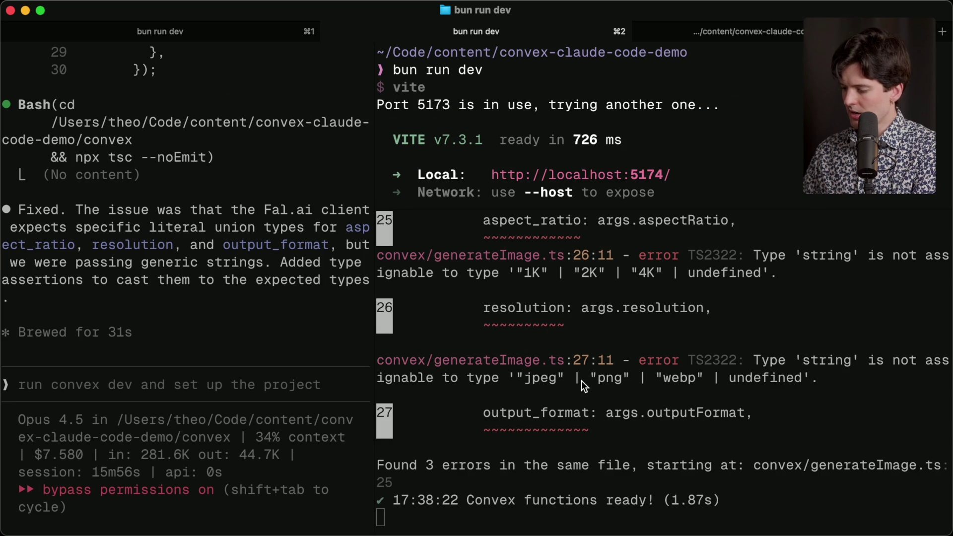
{"action": "key", "text": "super+Tab"}
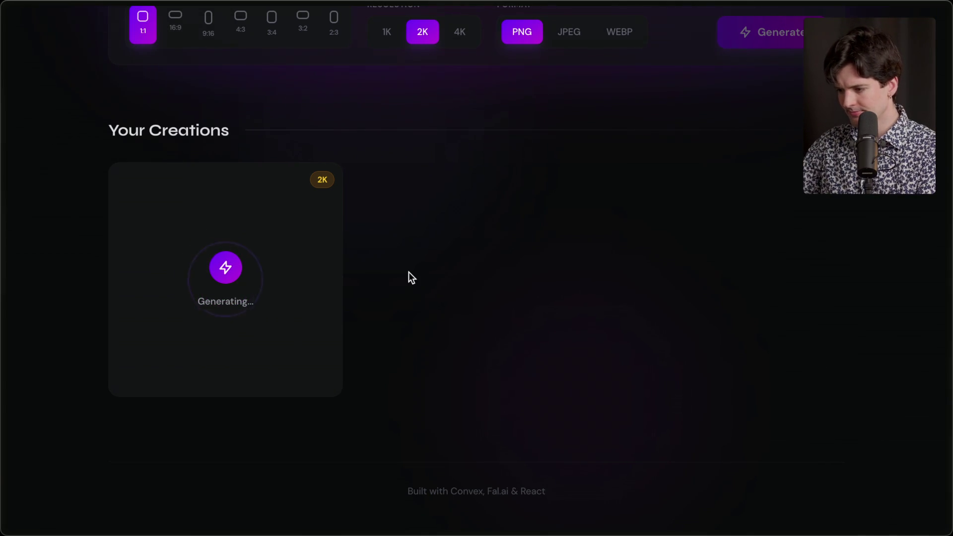
{"action": "key", "text": "super+Tab"}
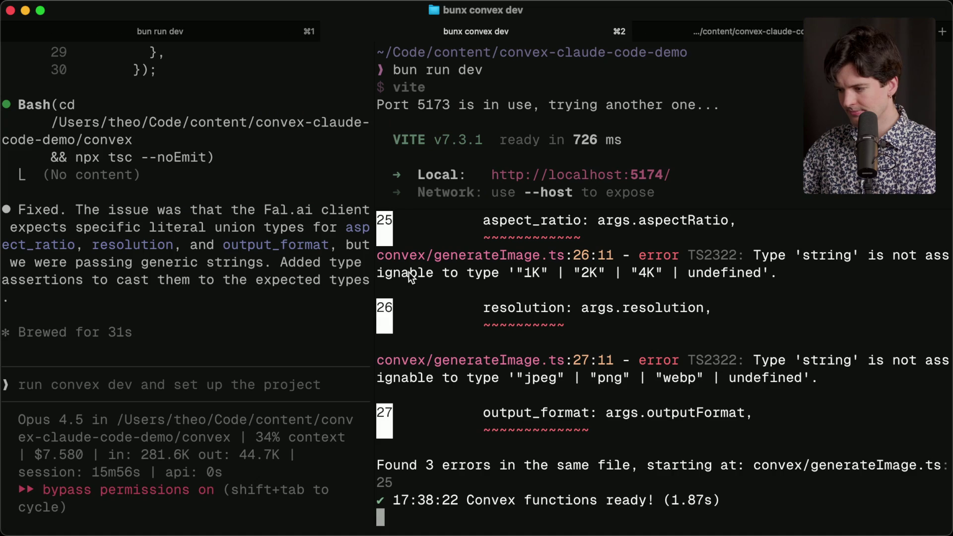
{"action": "key", "text": "super+Tab"}
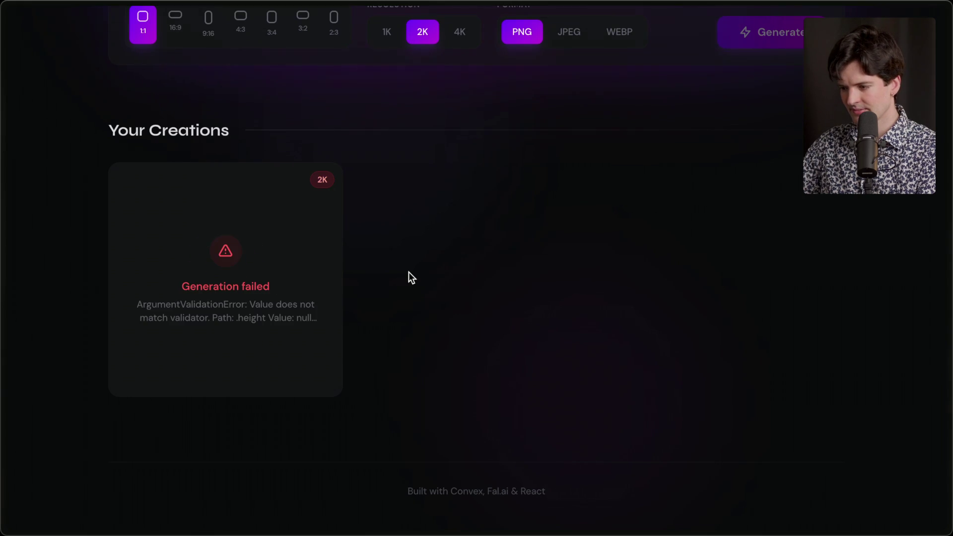
{"action": "key", "text": "super+Tab"}
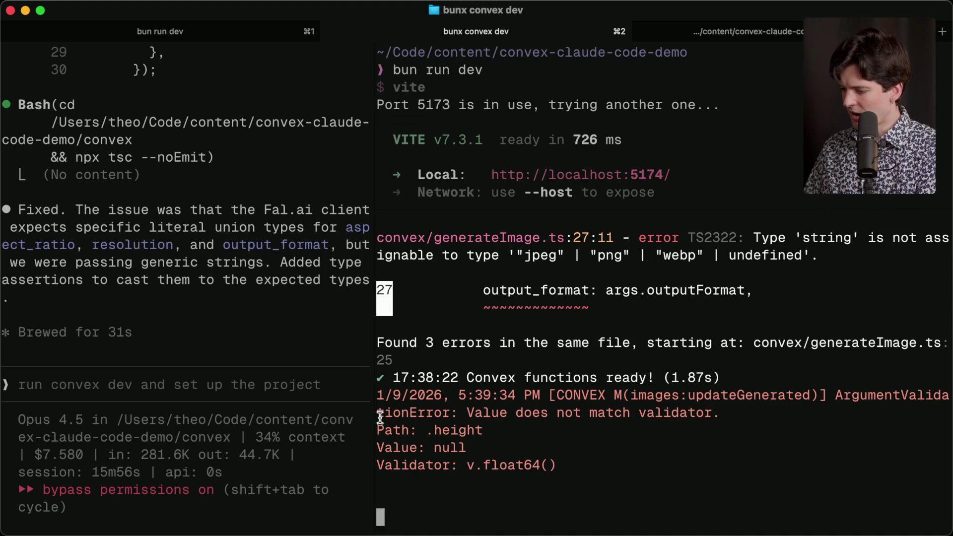
Step: Copy the null .height ArgumentValidationError and send it to Claude Code after the word 'Error'
{"action": "mouse_move", "coordinate": [566, 467]}
{"action": "left_mouse_down"}
{"action": "mouse_move", "coordinate": [834, 412]}
{"action": "mouse_move", "coordinate": [836, 395]}
{"action": "left_mouse_up"}
{"action": "key", "text": "super+c"}
{"action": "left_click", "coordinate": [200, 363]}
{"action": "type", "text": "Error"}
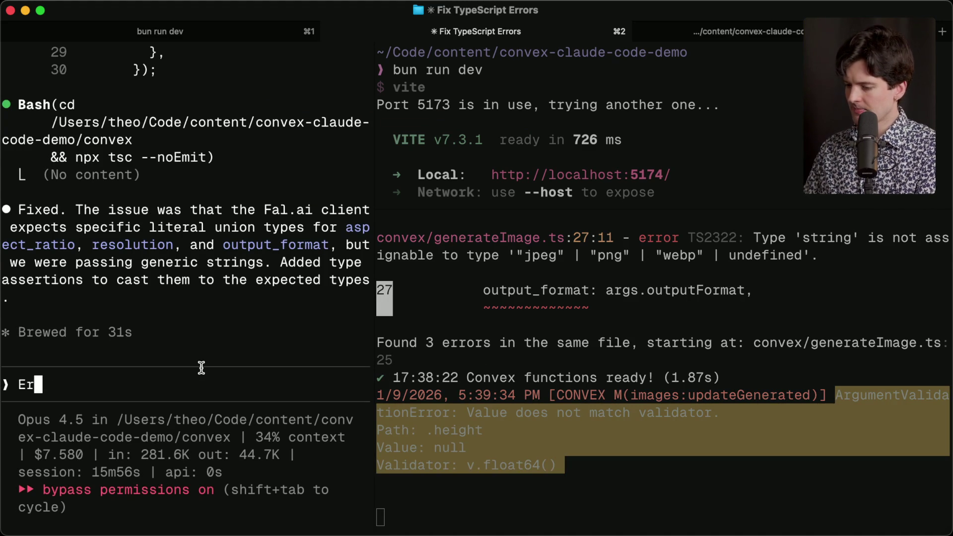
{"action": "key", "text": "shift+Return"}
{"action": "key", "text": "shift+Return"}
{"action": "key", "text": "super+v"}
{"action": "key", "text": "Return"}
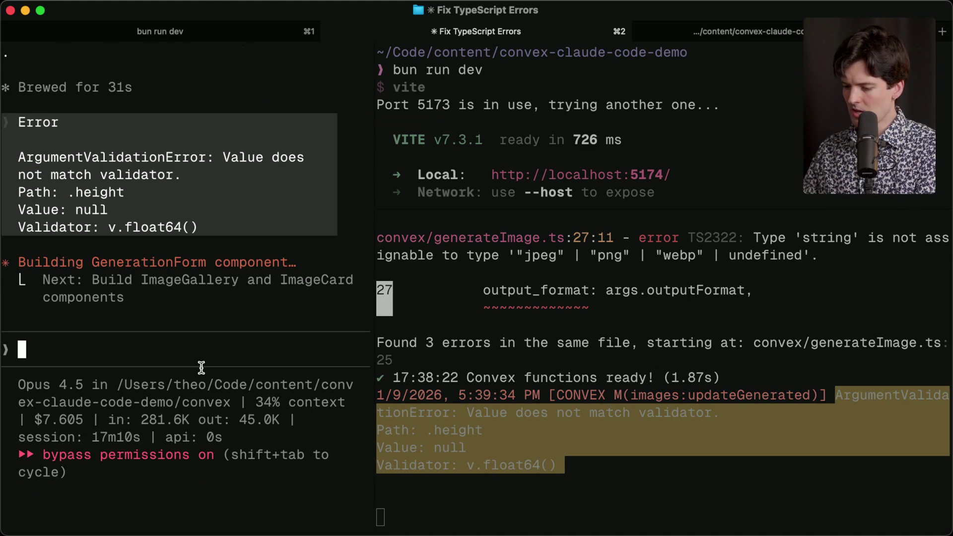
{"action": "left_click", "coordinate": [460, 371]}
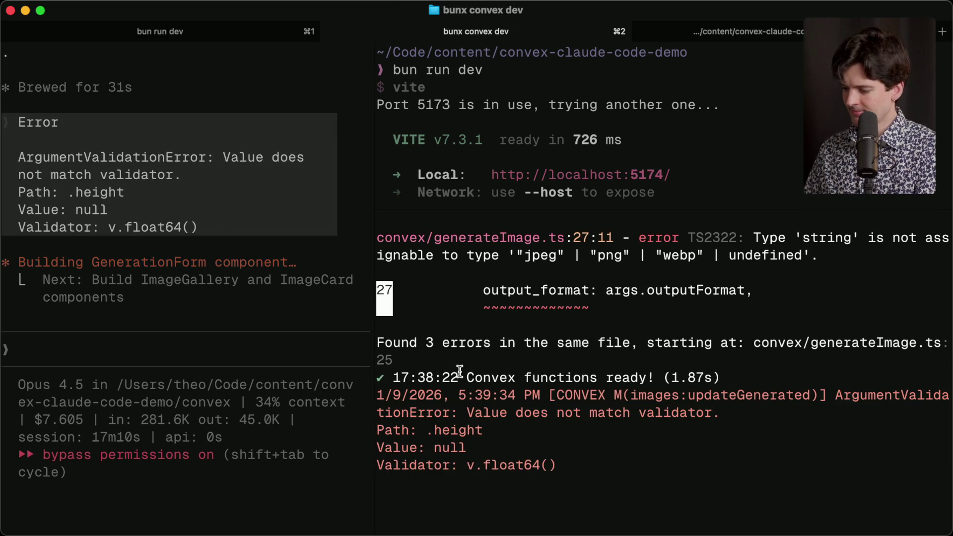
{"action": "key", "text": "super+Tab"}
Step: In the Convex dashboard logs, inspect the failed images:updateGenerated call's null .height error
{"action": "mouse_move", "coordinate": [841, 291]}
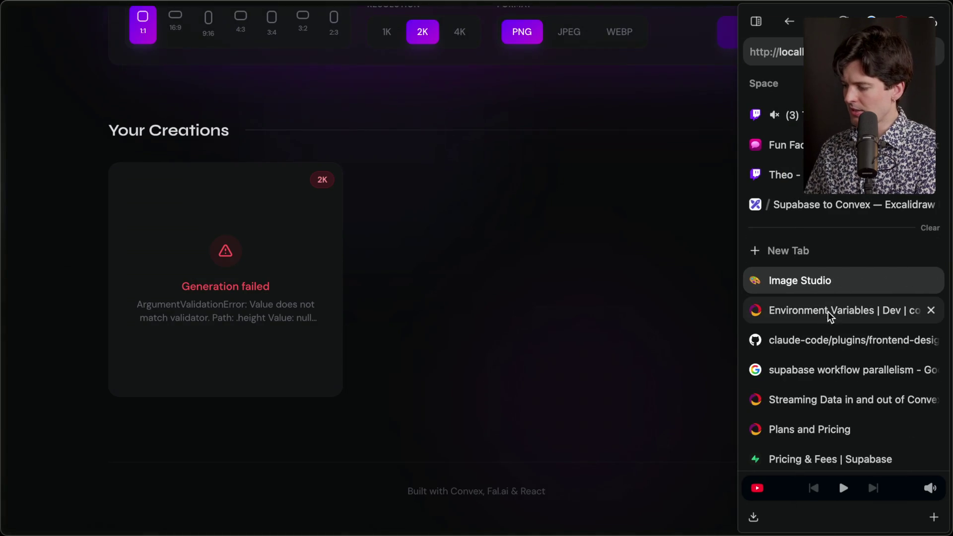
{"action": "left_click", "coordinate": [888, 313]}
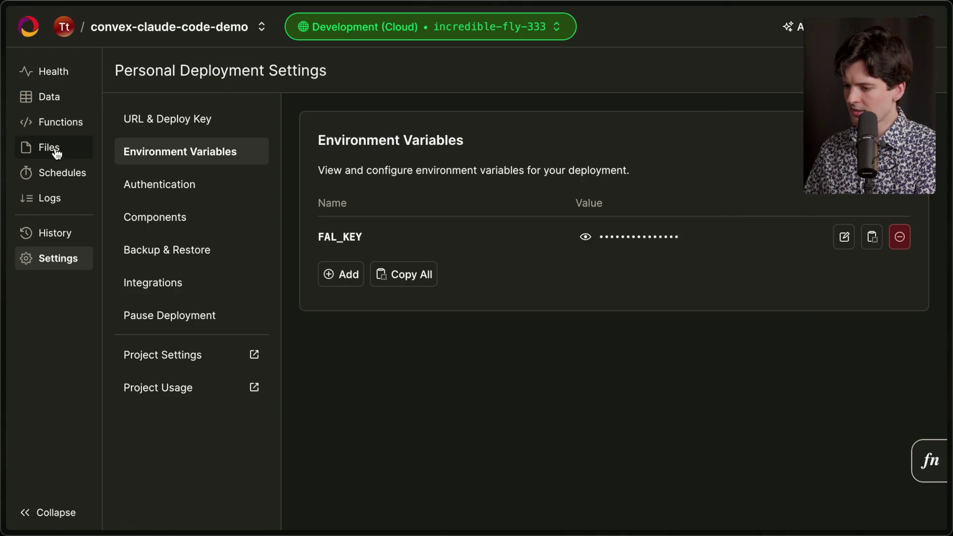
{"action": "left_click", "coordinate": [53, 200]}
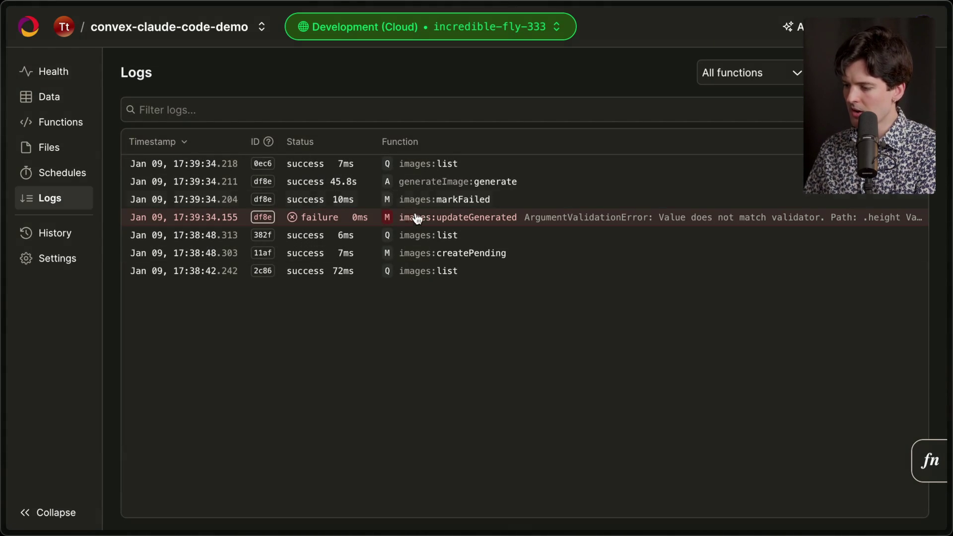
{"action": "left_click", "coordinate": [809, 217]}
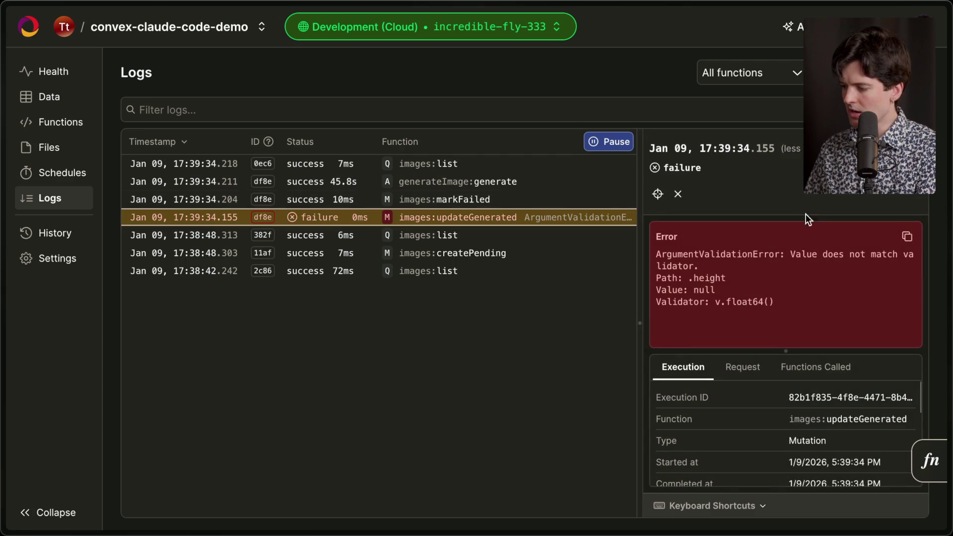
{"action": "mouse_move", "coordinate": [780, 308]}
{"action": "left_mouse_down"}
{"action": "mouse_move", "coordinate": [646, 253]}
{"action": "mouse_move", "coordinate": [734, 261]}
{"action": "left_mouse_up"}
{"action": "left_click", "coordinate": [735, 259]}
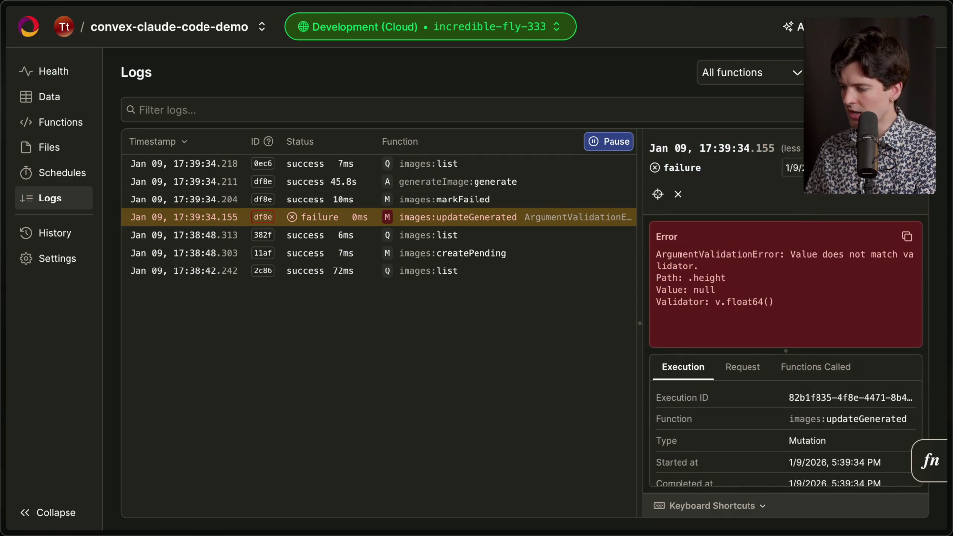
{"action": "key", "text": "Escape"}
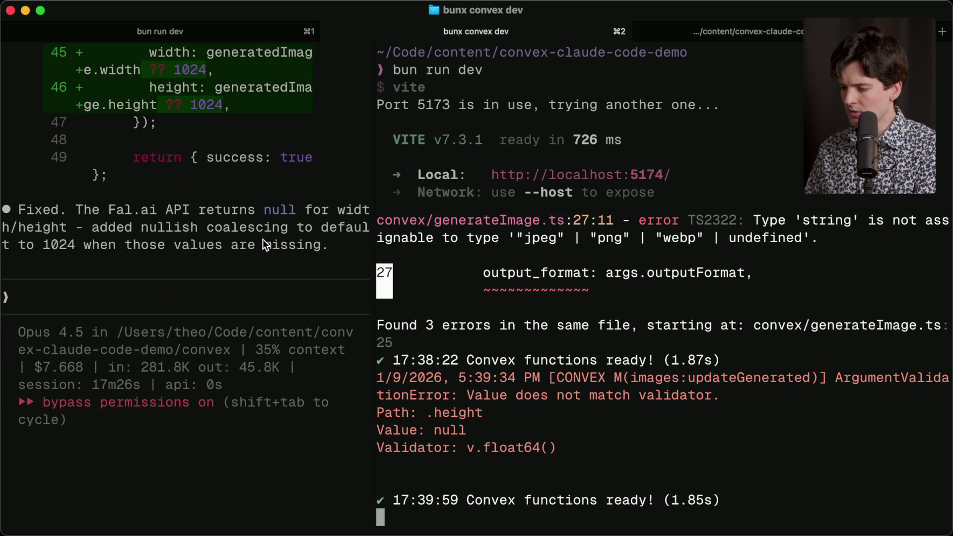
Step: Generate a 1K image in Image Studio from the prompt 'Two corgis riding a bike'
{"action": "key", "text": "super+Tab"}
{"action": "mouse_move", "coordinate": [949, 323]}
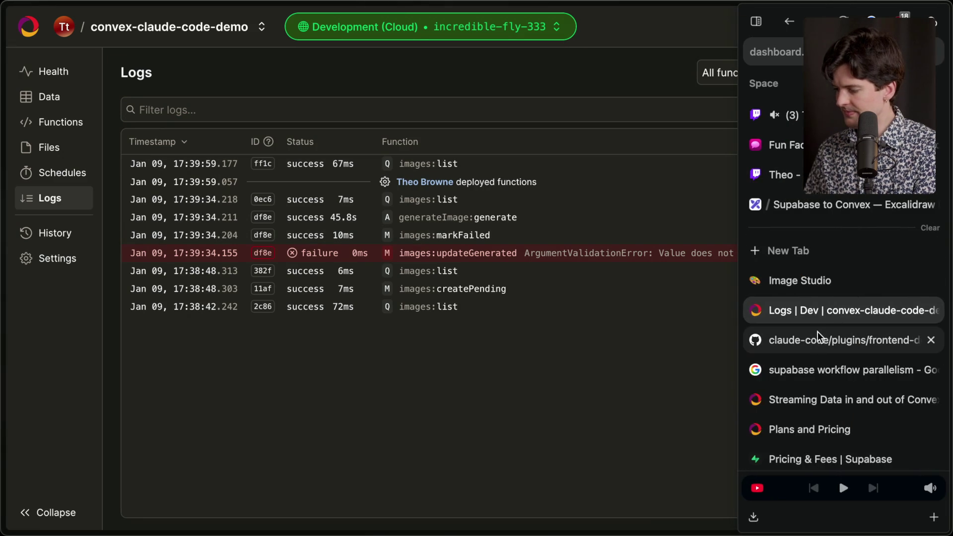
{"action": "left_click", "coordinate": [819, 282]}
{"action": "scroll", "coordinate": [343, 262], "scroll_direction": "up", "scroll_amount": 7}
{"action": "left_click", "coordinate": [343, 262]}
{"action": "type", "text": "Two corgis ri"}
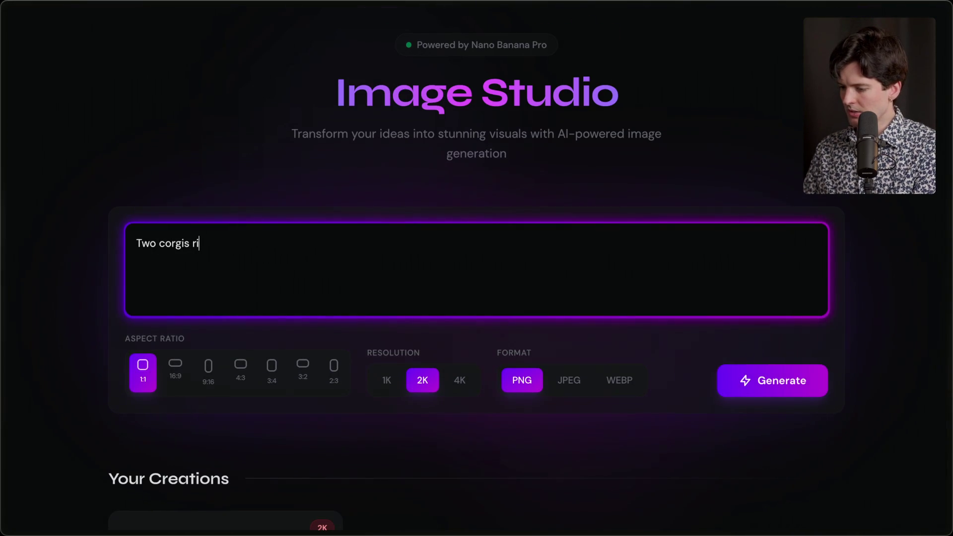
{"action": "type", "text": "ding a bike"}
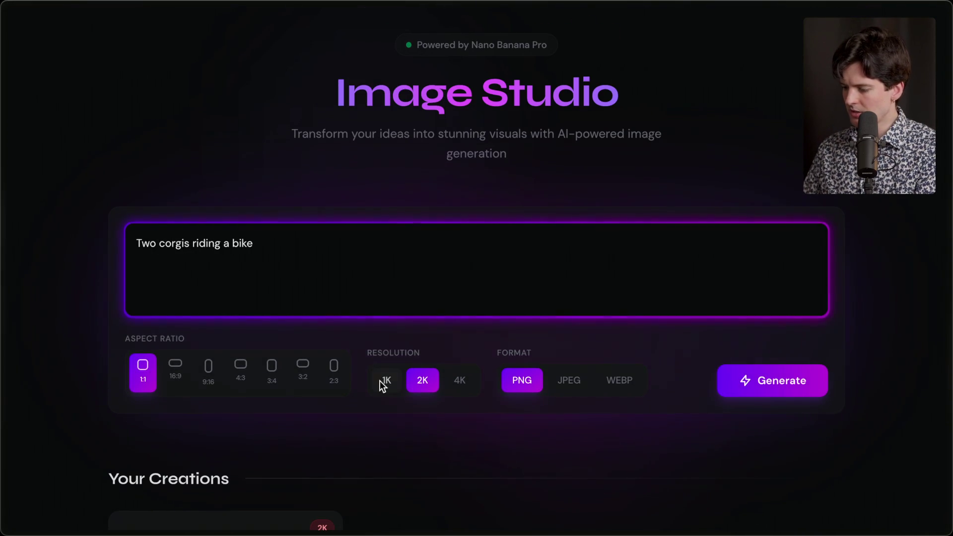
{"action": "left_click", "coordinate": [381, 380]}
{"action": "left_click", "coordinate": [751, 380]}
{"action": "scroll", "coordinate": [410, 283], "scroll_direction": "down", "scroll_amount": 7}
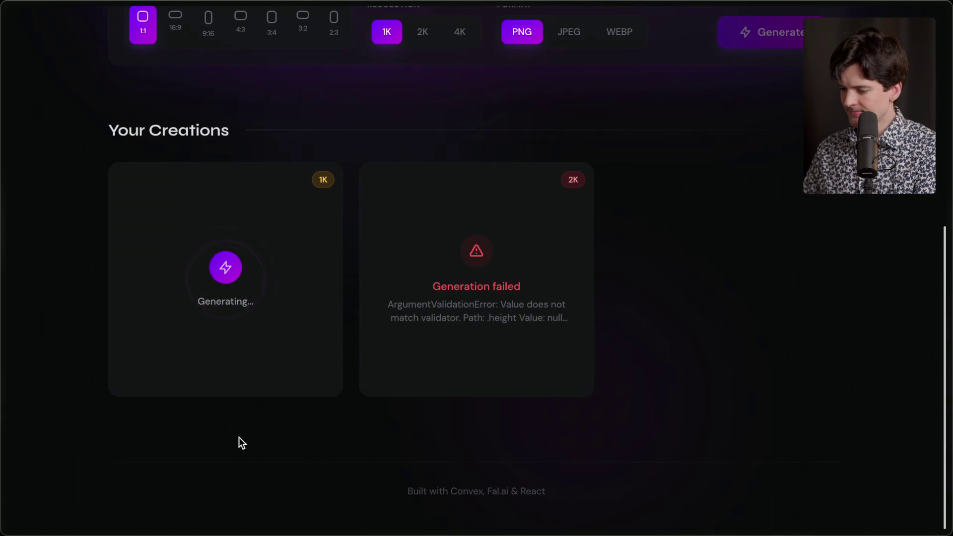
{"action": "mouse_move", "coordinate": [282, 377]}
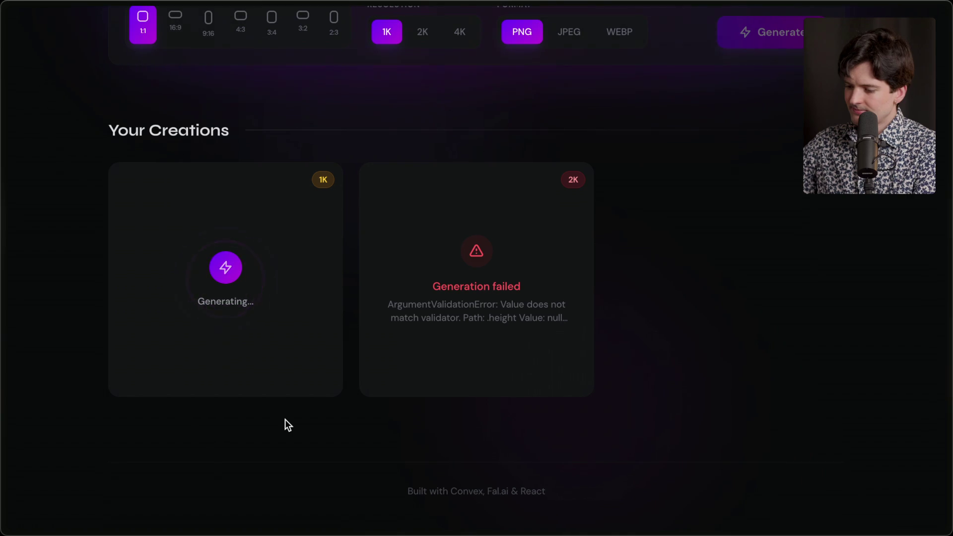
{"action": "key", "text": "super+Tab"}
{"action": "key", "text": "super+Tab"}
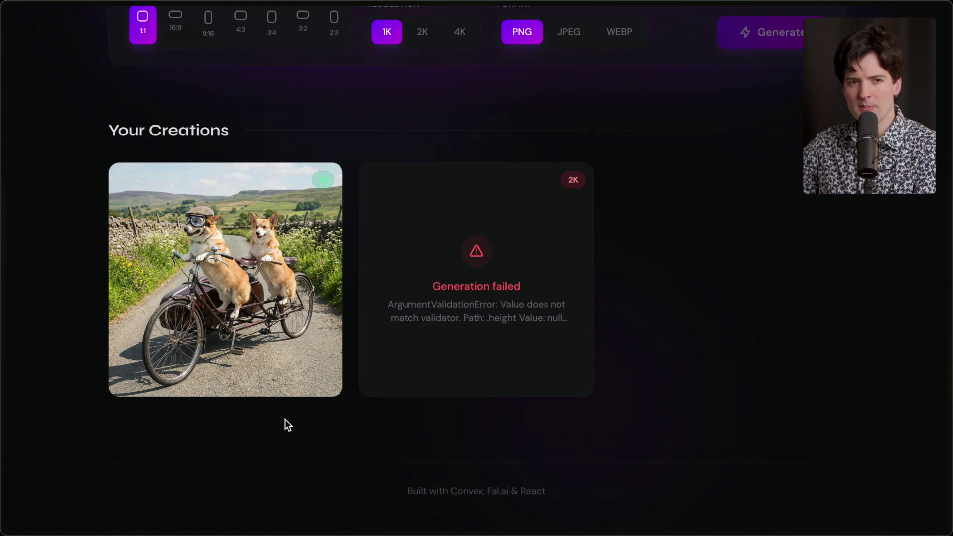
Step: Open the images data table in the Convex dashboard
{"action": "mouse_move", "coordinate": [838, 478]}
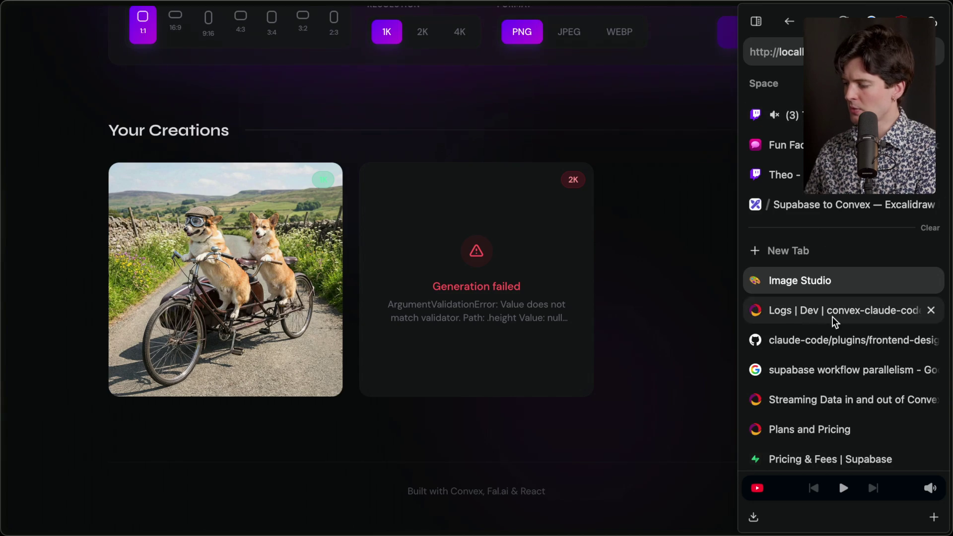
{"action": "left_click", "coordinate": [773, 318]}
{"action": "left_click", "coordinate": [55, 99]}
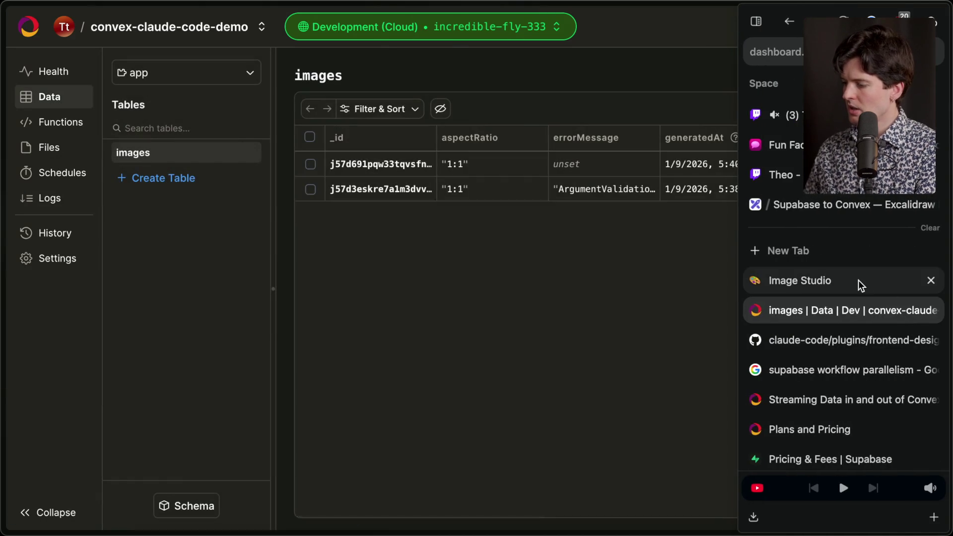
{"action": "left_click", "coordinate": [860, 282]}
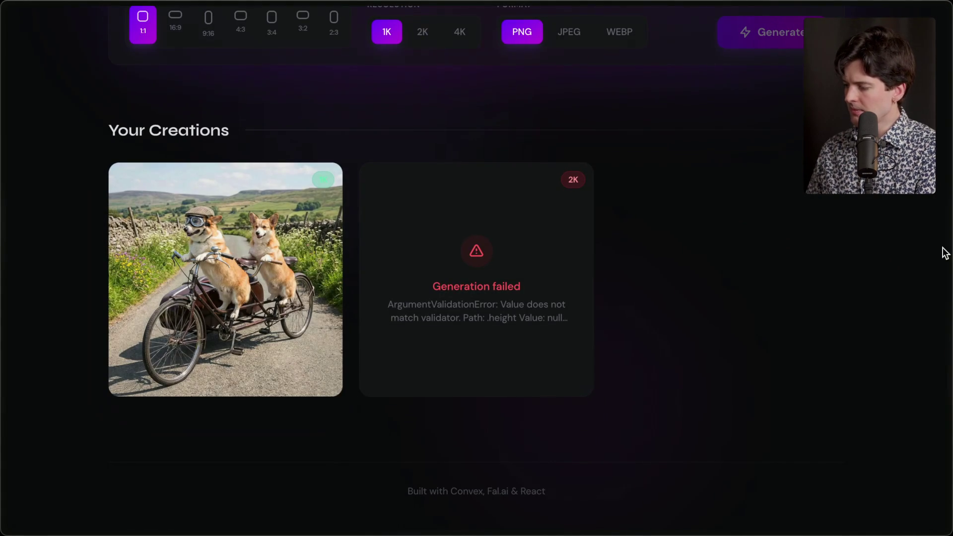
Step: Put the images table beside Image Studio in split view and select the failed 2K record
{"action": "mouse_move", "coordinate": [943, 251]}
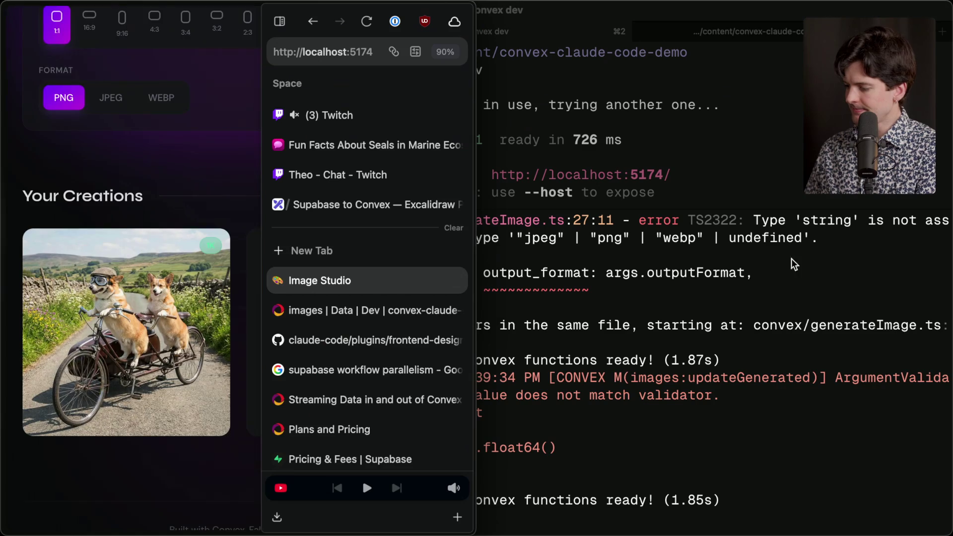
{"action": "left_click_drag", "start_coordinate": [382, 310], "coordinate": [637, 284]}
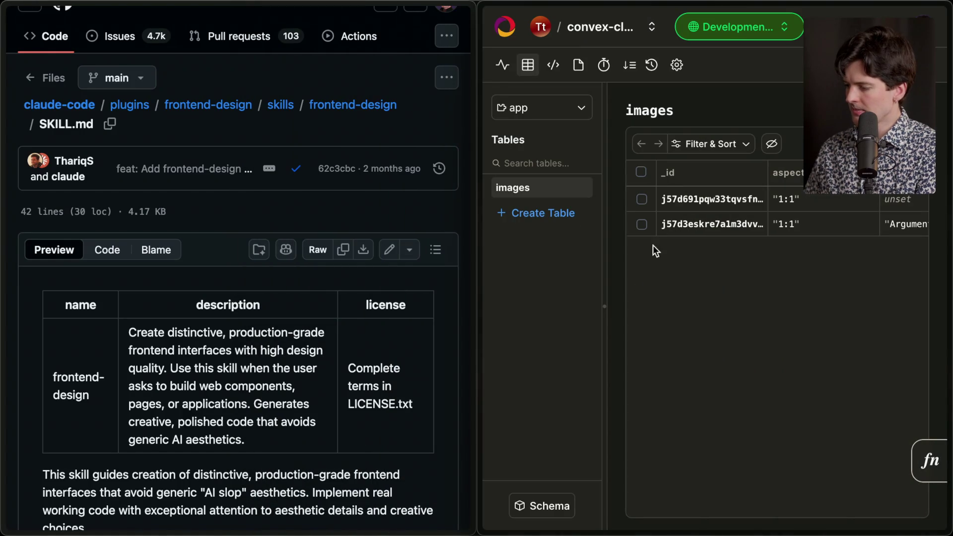
{"action": "scroll", "coordinate": [665, 223], "scroll_direction": "right", "scroll_amount": 5}
{"action": "scroll", "coordinate": [664, 222], "scroll_direction": "left", "scroll_amount": 5}
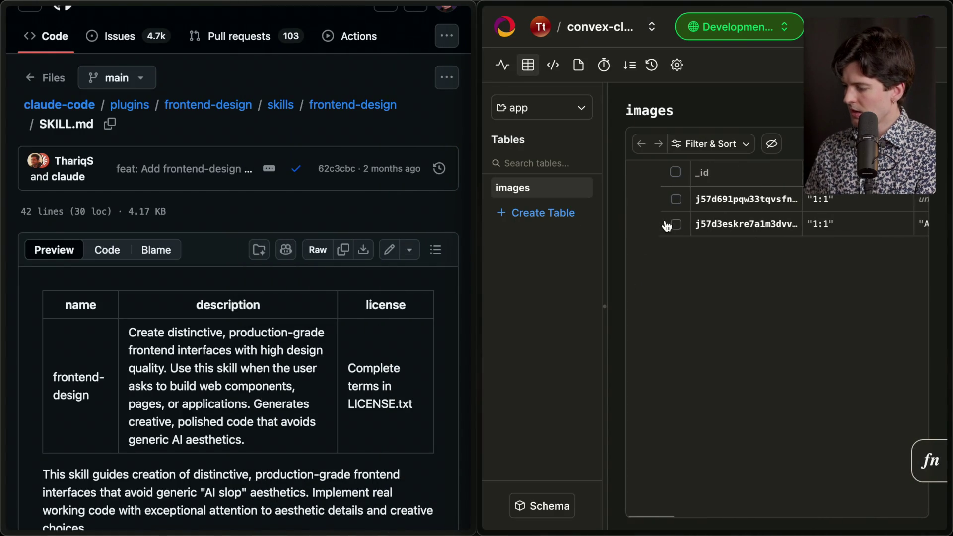
{"action": "left_click", "coordinate": [348, 281]}
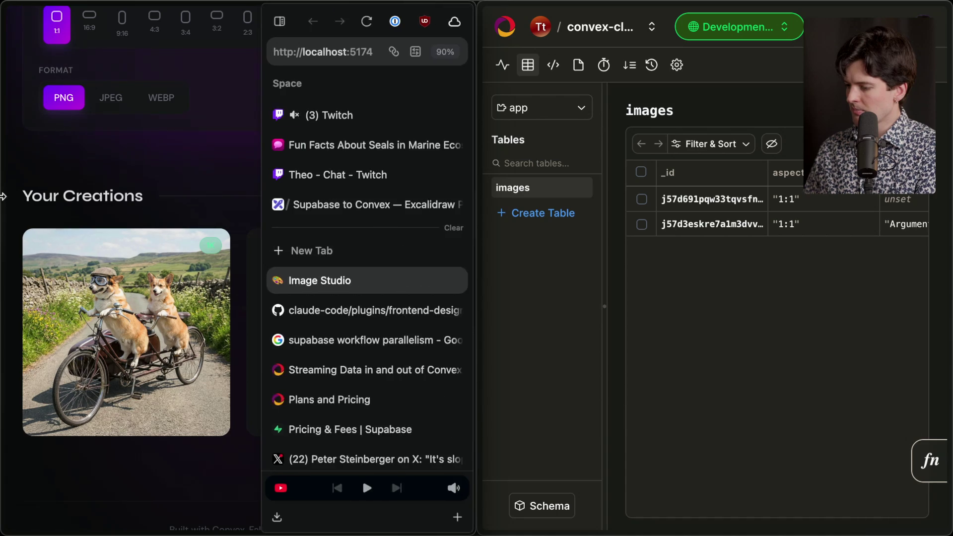
{"action": "mouse_move", "coordinate": [242, 5]}
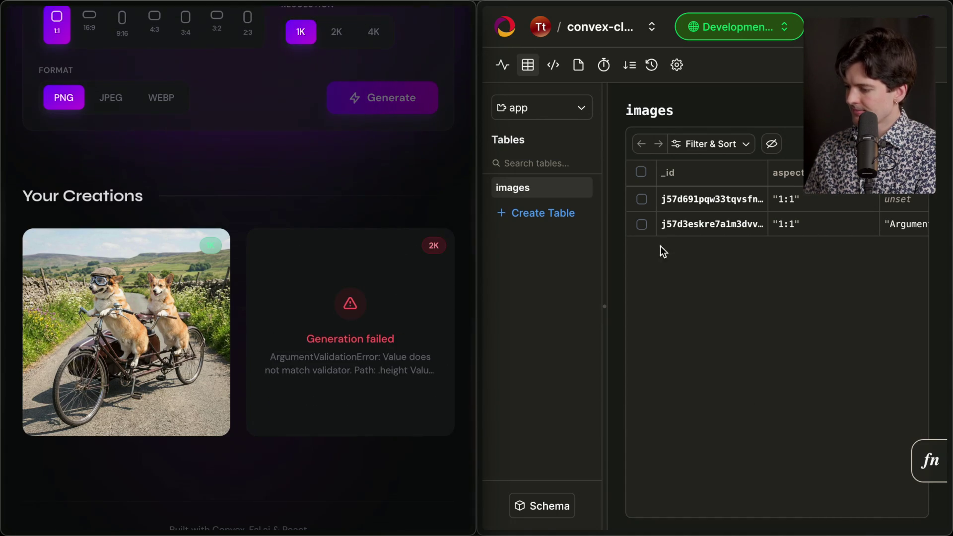
{"action": "left_click", "coordinate": [642, 225]}
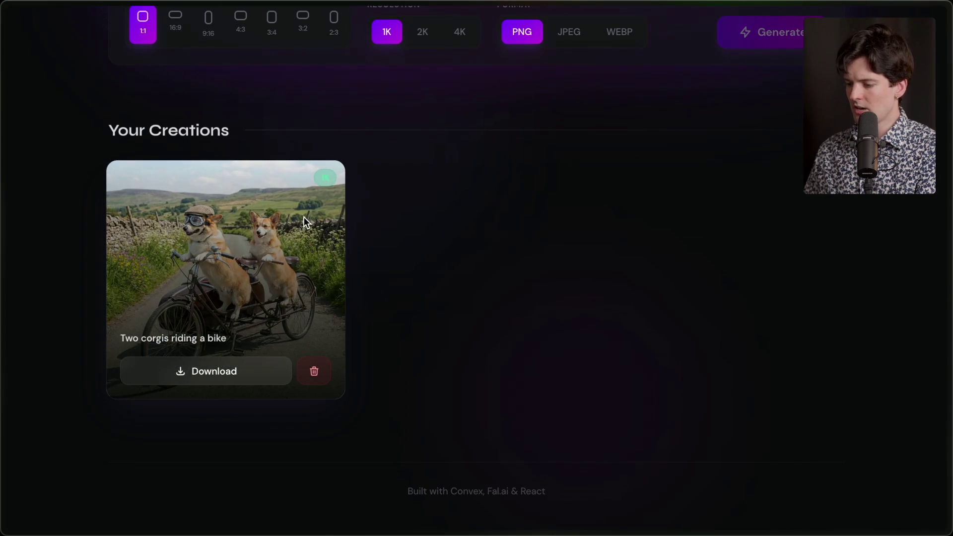
{"action": "key", "text": "super+Tab"}
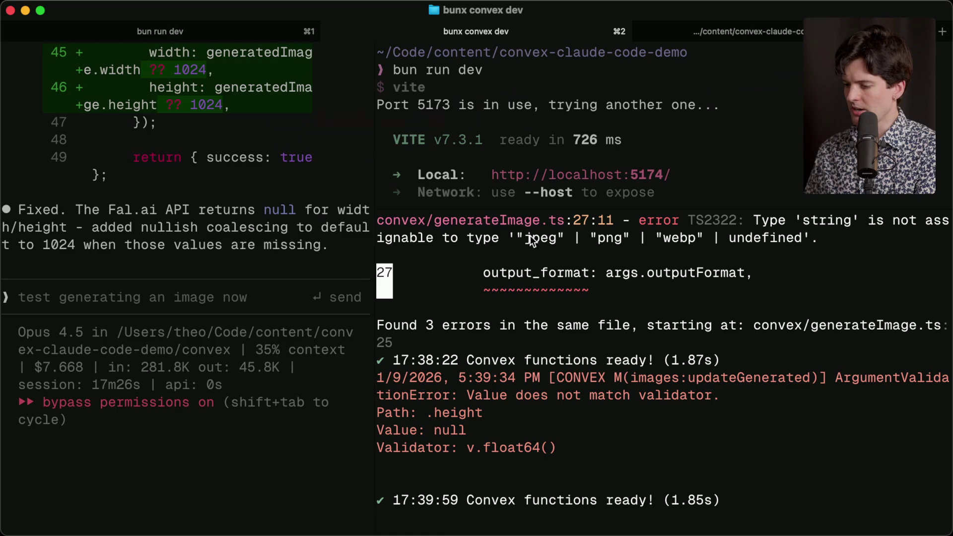
Step: Cancel closing the terminal, then close the Convex dashboard tab and its empty browser window
{"action": "key", "text": "super+w"}
{"action": "key", "text": "Escape"}
{"action": "key", "text": "super+Tab"}
{"action": "key", "text": "super+w"}
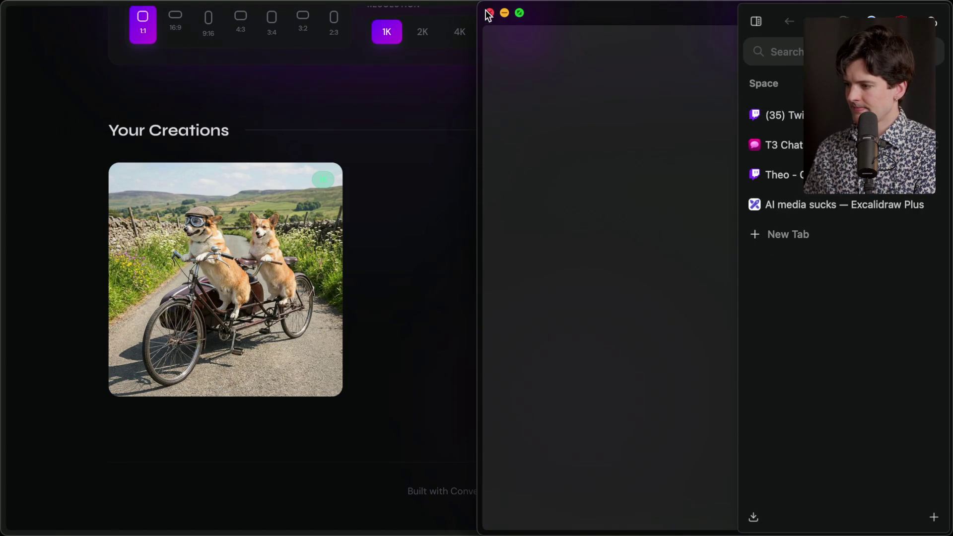
{"action": "left_click", "coordinate": [489, 13]}
{"action": "scroll", "coordinate": [451, 188], "scroll_direction": "up", "scroll_amount": 7}
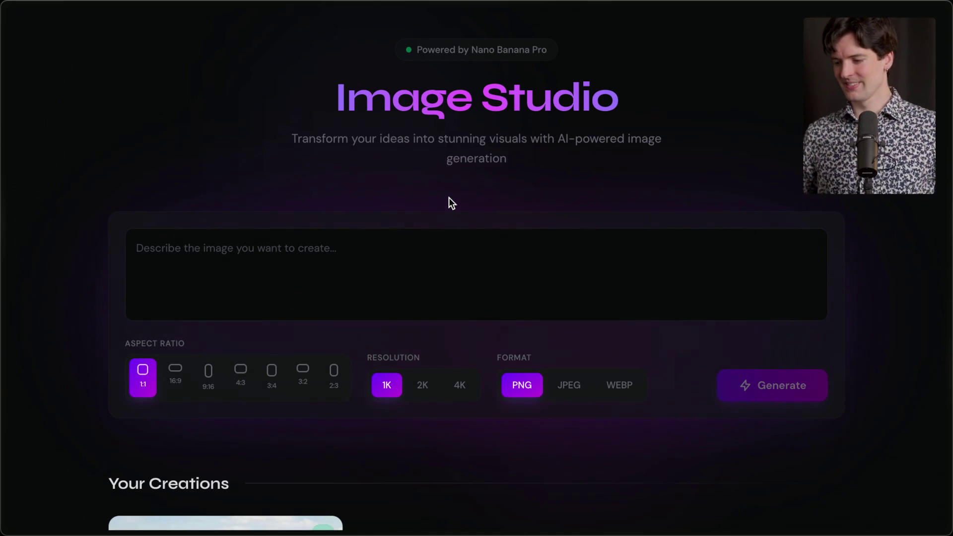
Step: Add a stream marker with '/marker End of convex pil' in the Twitch Stream Manager chat
{"action": "mouse_move", "coordinate": [950, 224]}
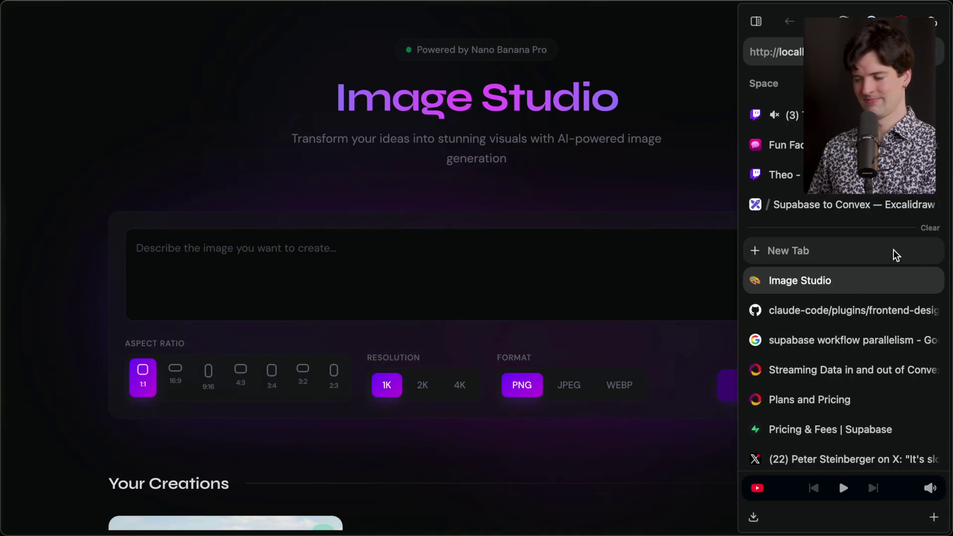
{"action": "left_click", "coordinate": [775, 115]}
{"action": "left_click", "coordinate": [247, 489]}
{"action": "type", "text": "/m"}
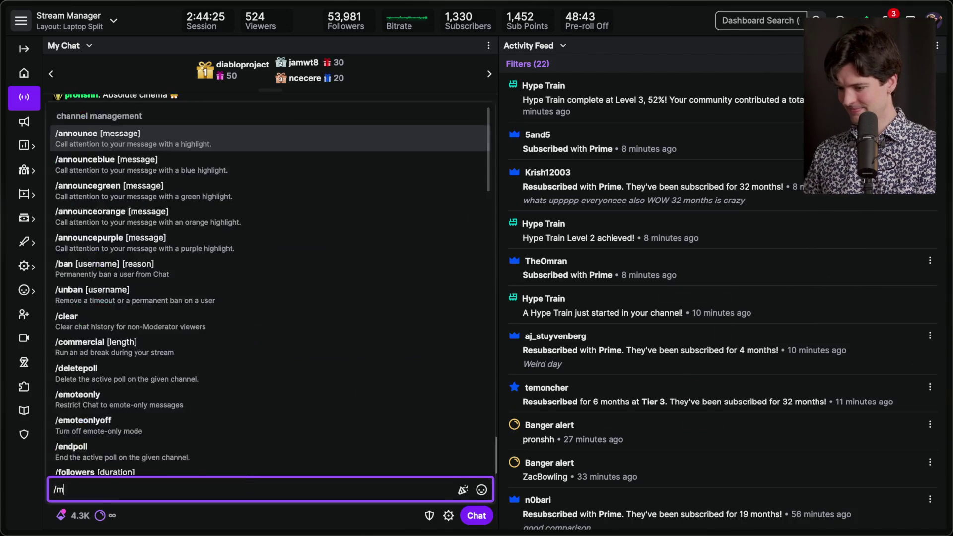
{"action": "type", "text": "arker End of convex pil"}
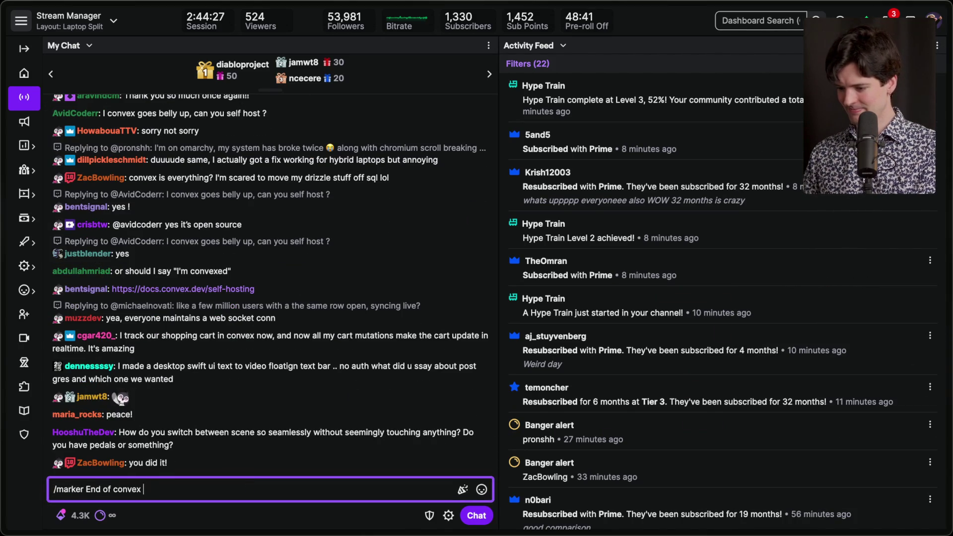
{"action": "key", "text": "Return"}
Step: In YouTube Studio's chat, view the Fan funding Super Chats, then switch back to Live chat
{"action": "key", "text": "super+Tab"}
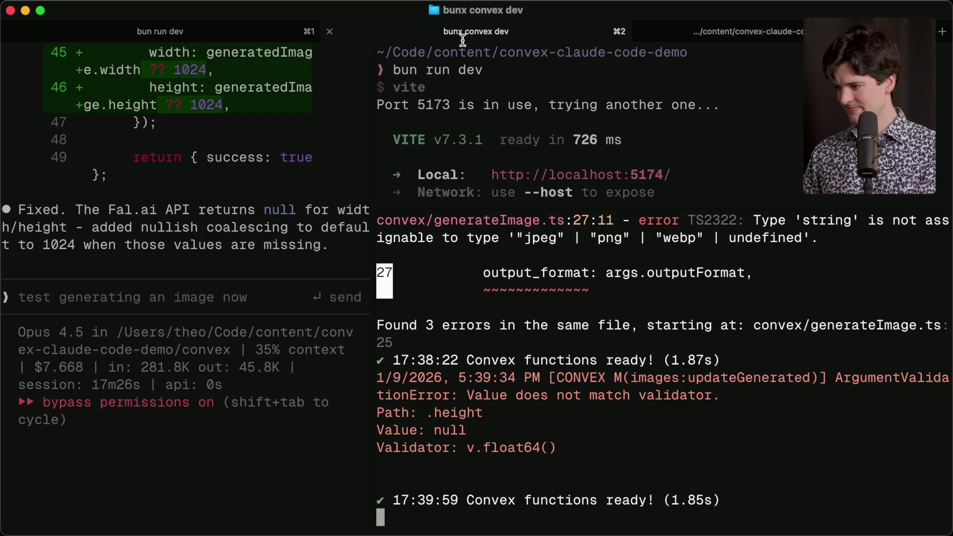
{"action": "key", "text": "super+Tab"}
{"action": "key", "text": "super+Tab"}
{"action": "left_click", "coordinate": [417, 22]}
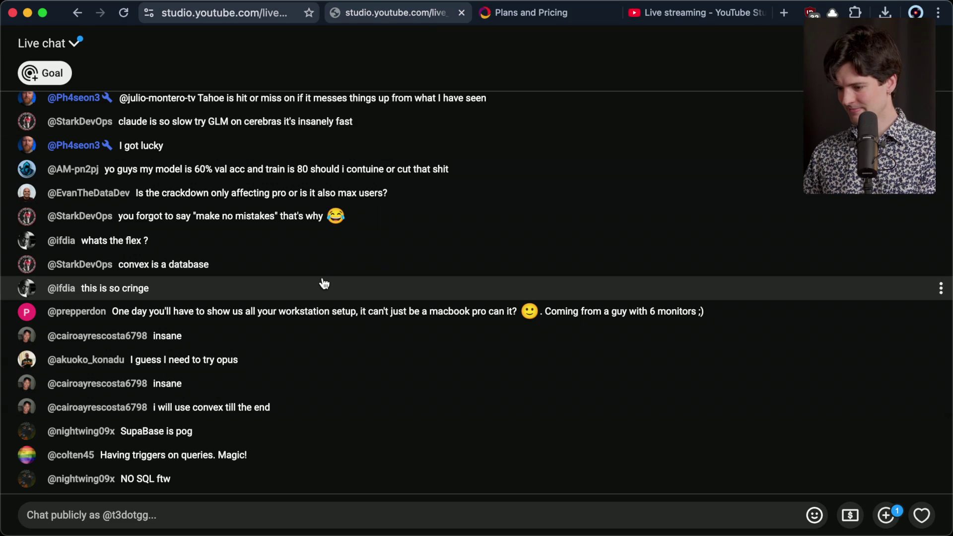
{"action": "left_click", "coordinate": [74, 43]}
{"action": "left_click", "coordinate": [82, 184]}
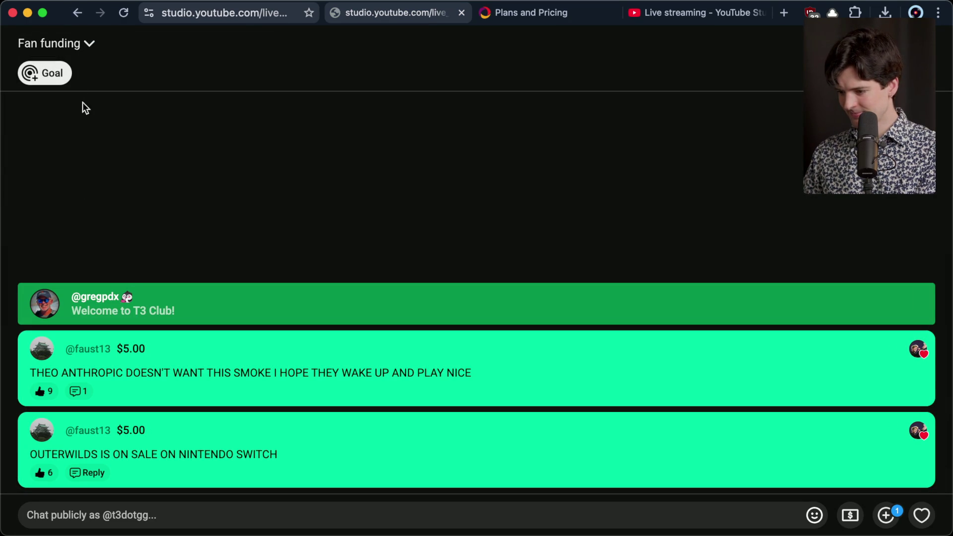
{"action": "left_click", "coordinate": [72, 45]}
{"action": "left_click", "coordinate": [81, 115]}
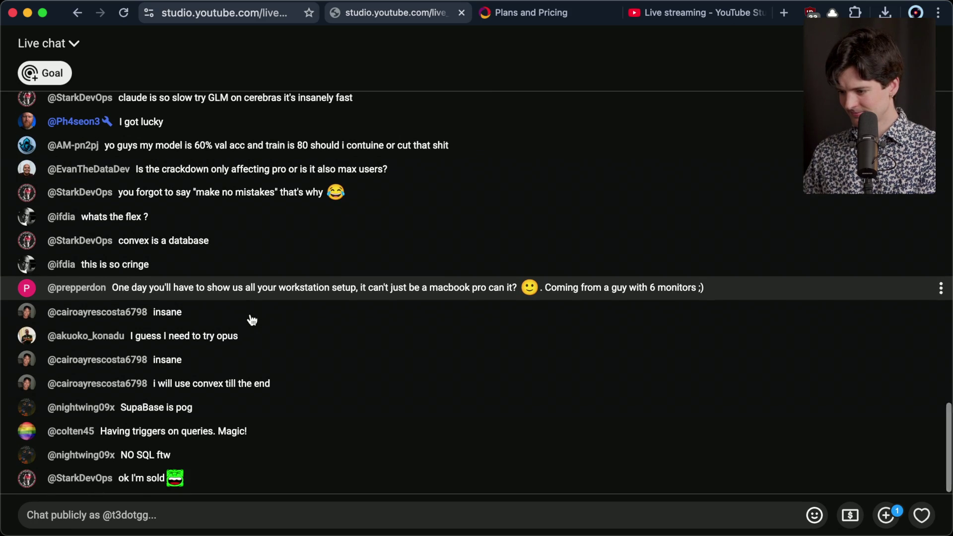
{"action": "key", "text": "super+Tab"}
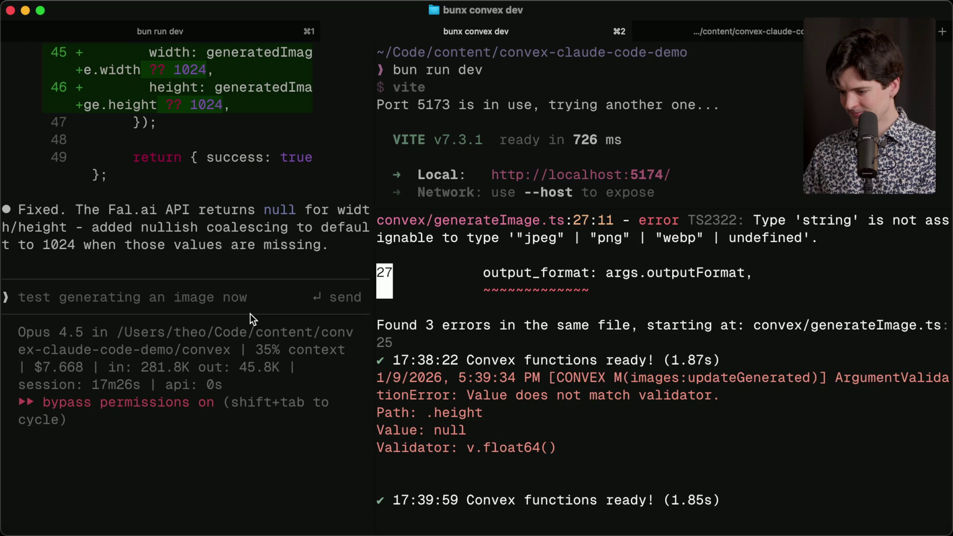
Step: Widen the Claude Code pane and ask it to redesign the frontend as minimal, elegant and dark
{"action": "left_click_drag", "start_coordinate": [375, 257], "coordinate": [718, 258]}
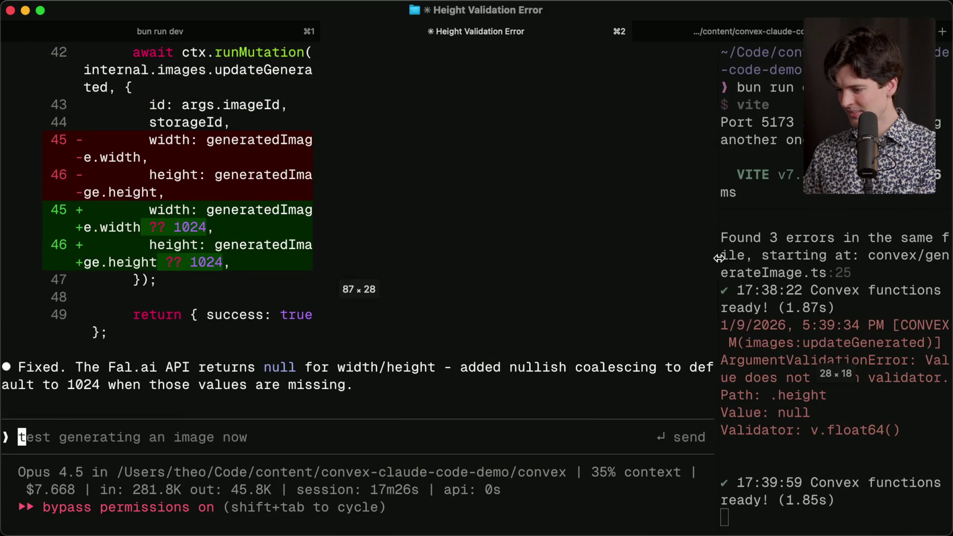
{"action": "type", "text": "The "}
{"action": "type", "text": " really ugly. Use your frontend d"}
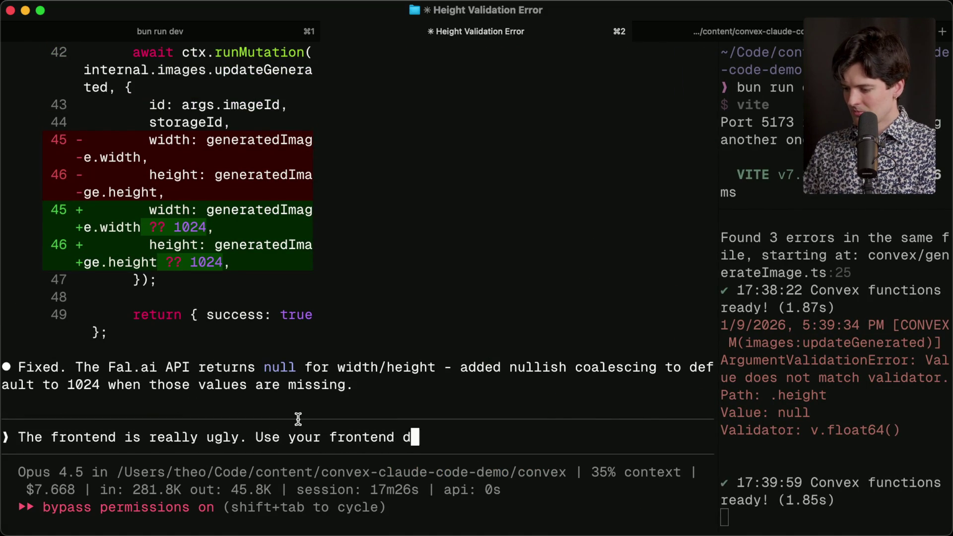
{"action": "type", "text": "esign skill to make"}
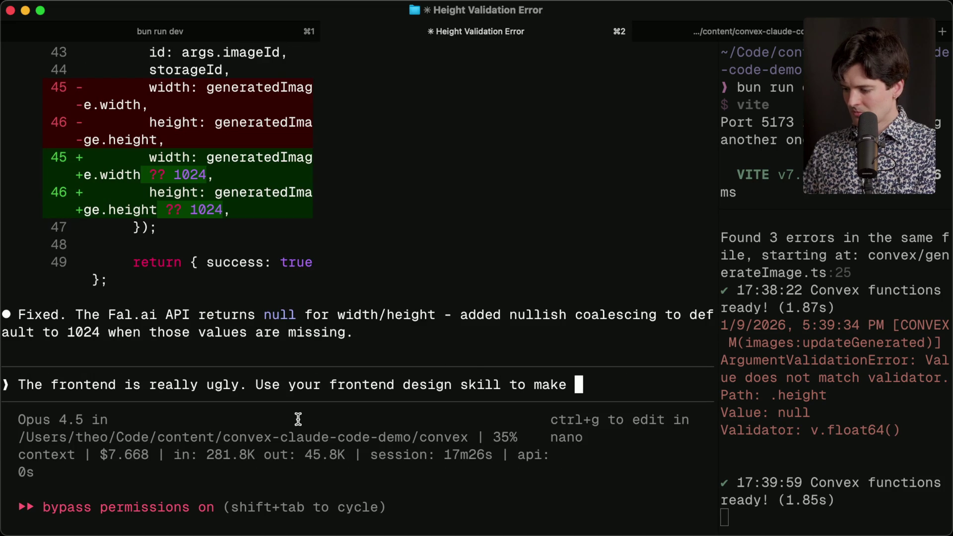
{"action": "type", "text": "somethi"}
{"action": "type", "text": "ng minimal"}
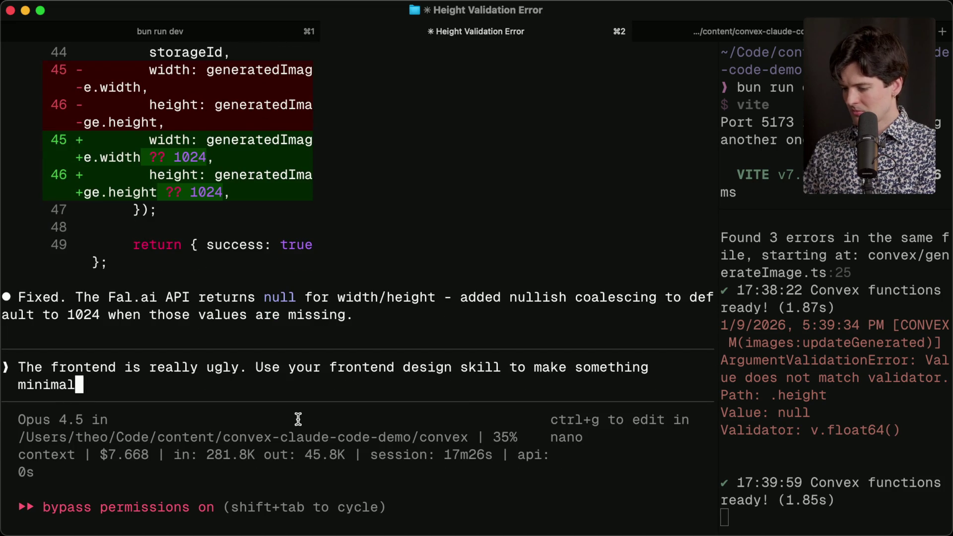
{"action": "type", "text": "t. Da"}
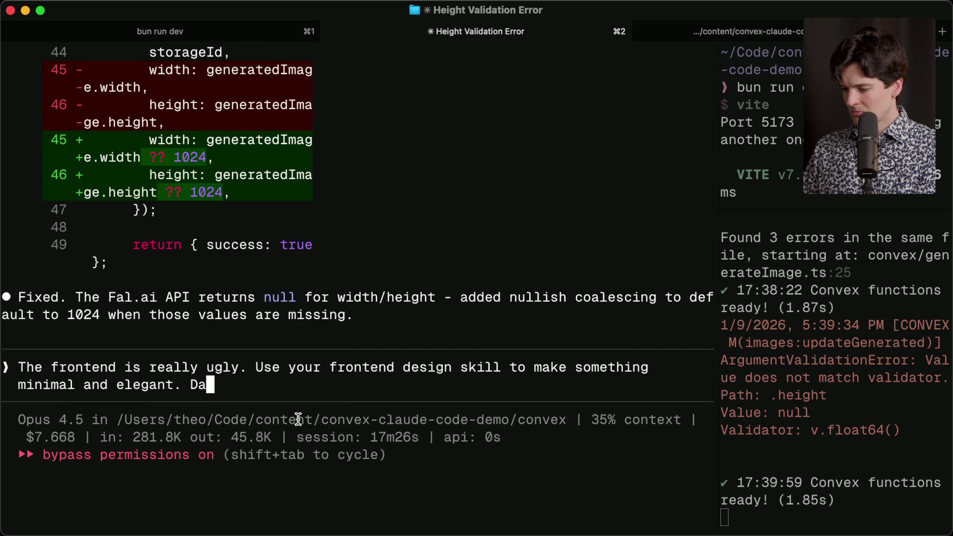
{"action": "key", "text": "Return"}
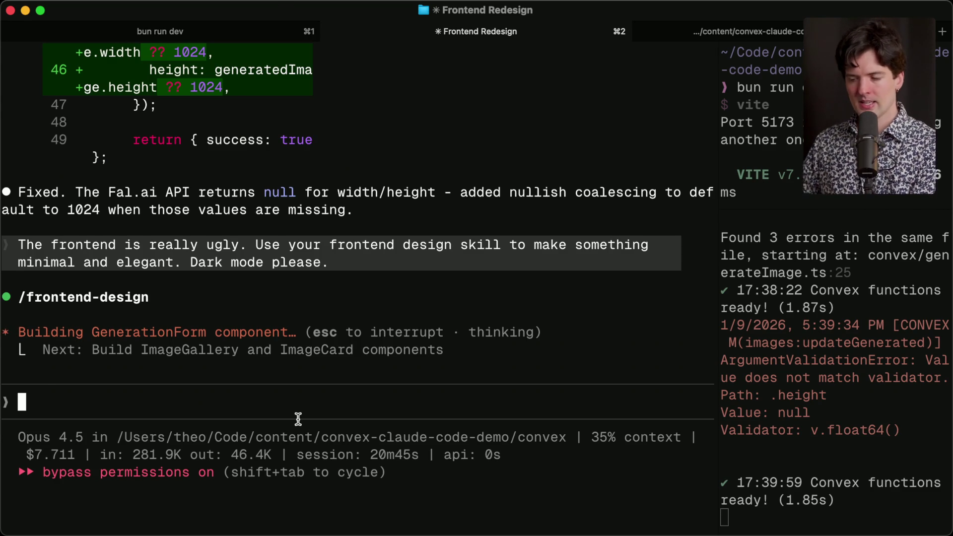
{"action": "key", "text": "super+Tab"}
{"action": "key", "text": "super+Tab"}
{"action": "key", "text": "super+Tab"}
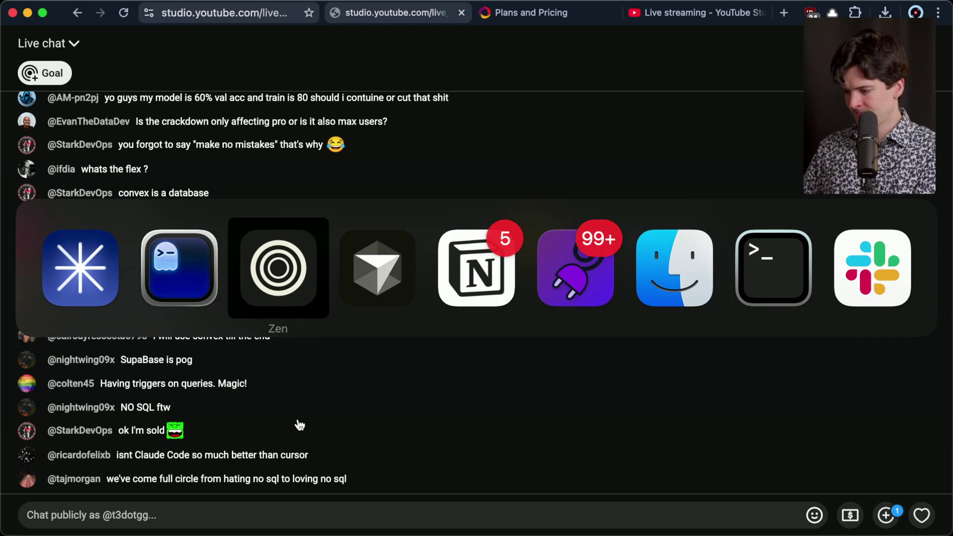
{"action": "key", "text": "super+Tab"}
{"action": "key", "text": "super+Tab"}
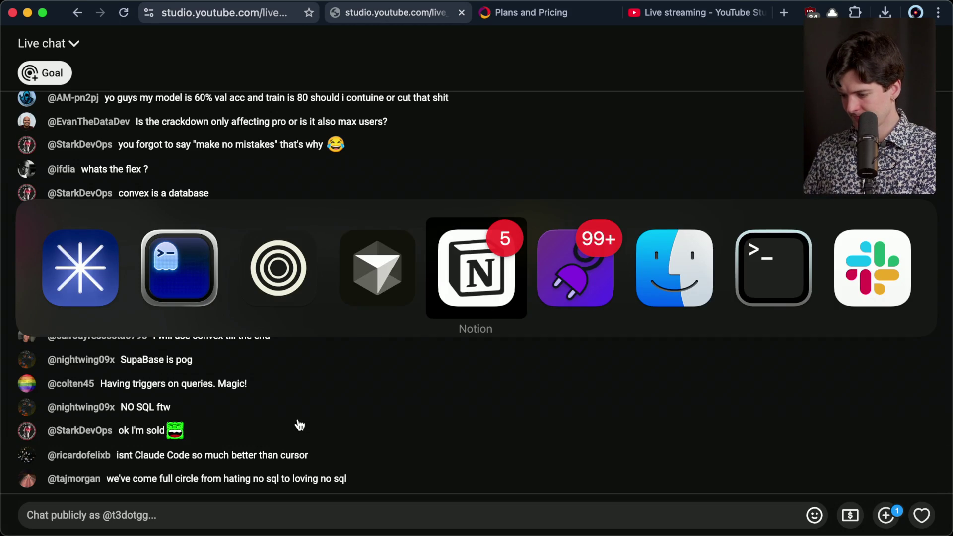
Step: Move the 'Why's everyone moving to Convex?' card into Recorded and open the 'You're falling behind as a dev' card
{"action": "left_click_drag", "start_coordinate": [189, 390], "coordinate": [465, 305]}
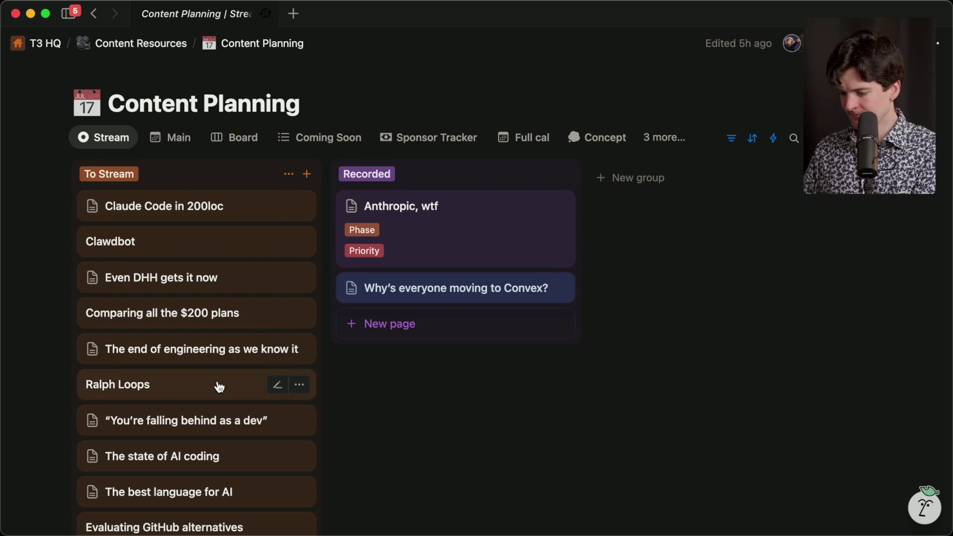
{"action": "left_click", "coordinate": [188, 419]}
{"action": "scroll", "coordinate": [525, 366], "scroll_direction": "down", "scroll_amount": 5}
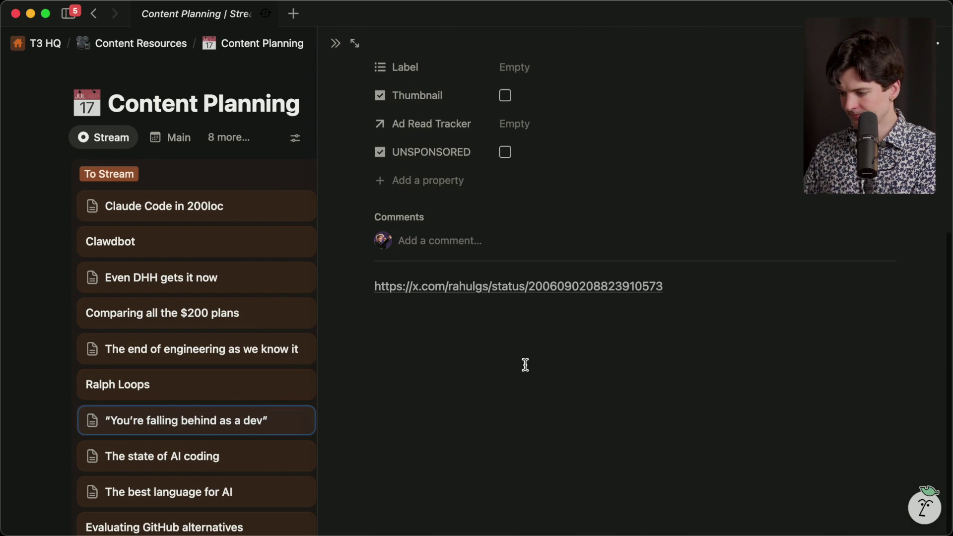
Step: Open the card's linked X post and review its proposed Community Notes
{"action": "left_click", "coordinate": [488, 286]}
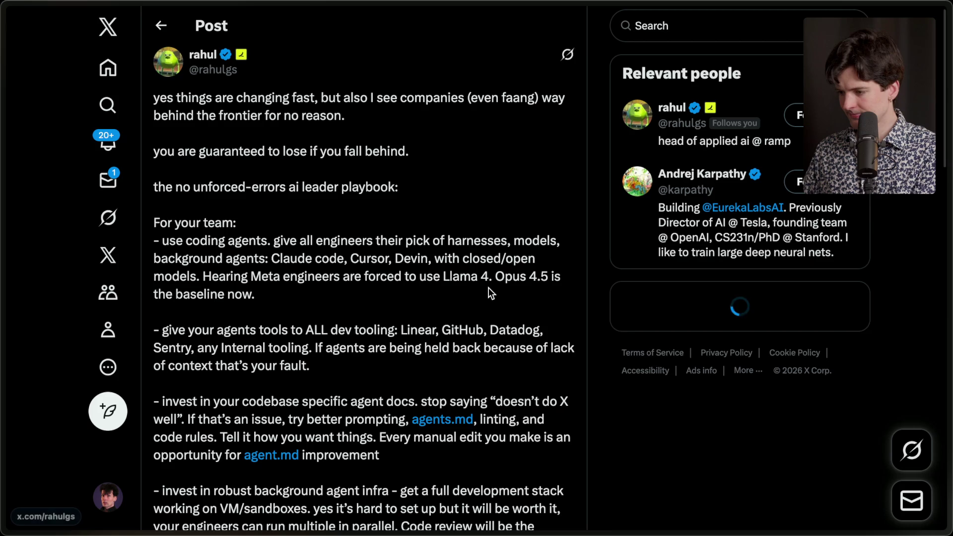
{"action": "scroll", "coordinate": [489, 287], "scroll_direction": "down", "scroll_amount": 15}
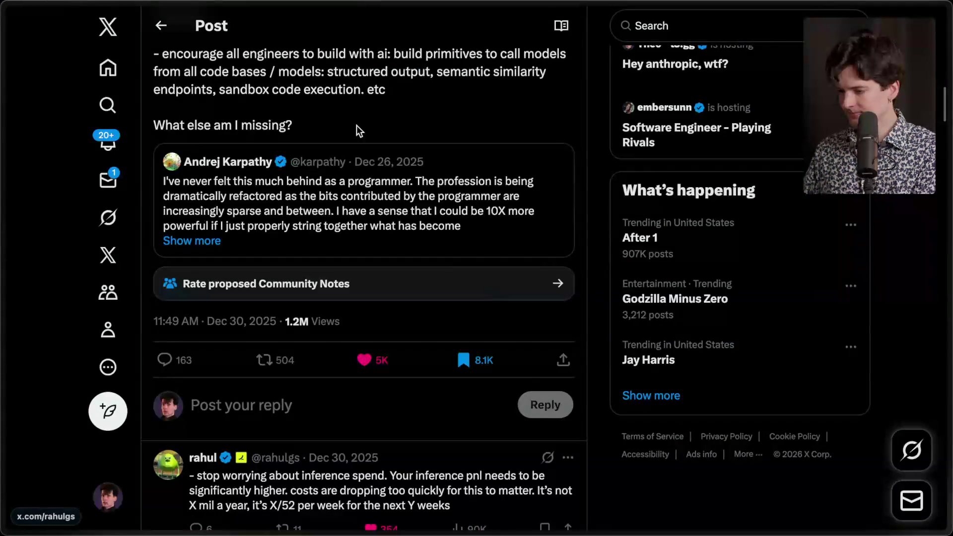
{"action": "left_click", "coordinate": [335, 283]}
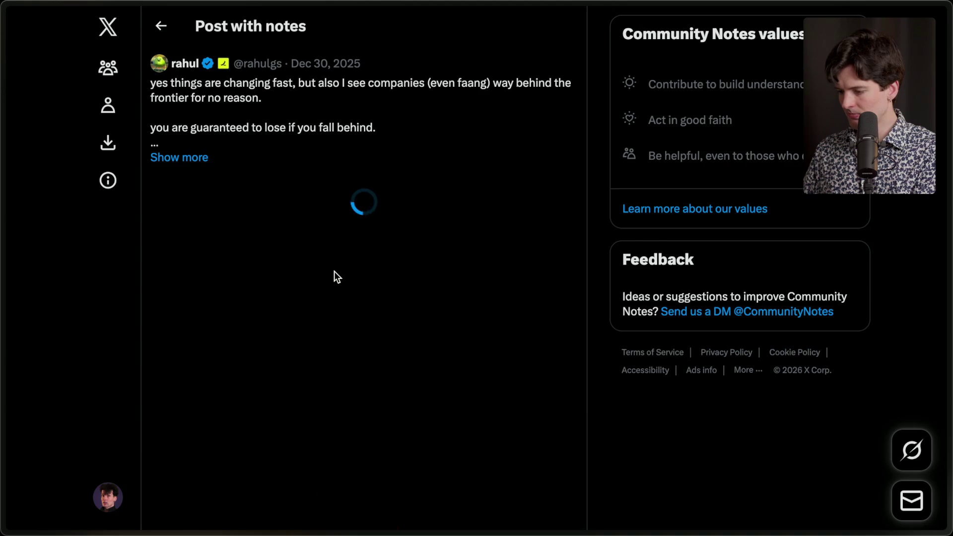
{"action": "left_click", "coordinate": [377, 141]}
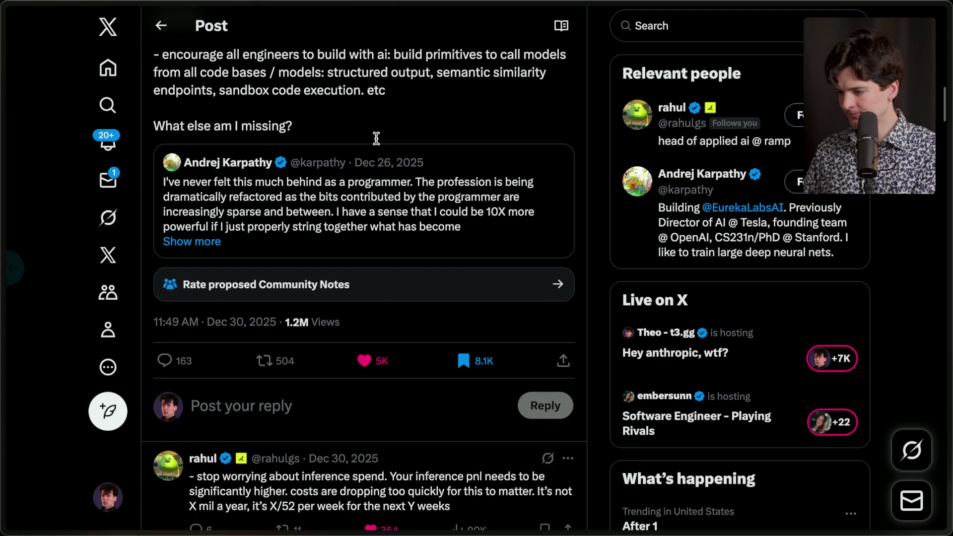
Step: Open the Andrej Karpathy post, then bring up the Twitch Stream Manager
{"action": "key", "text": "super+Tab"}
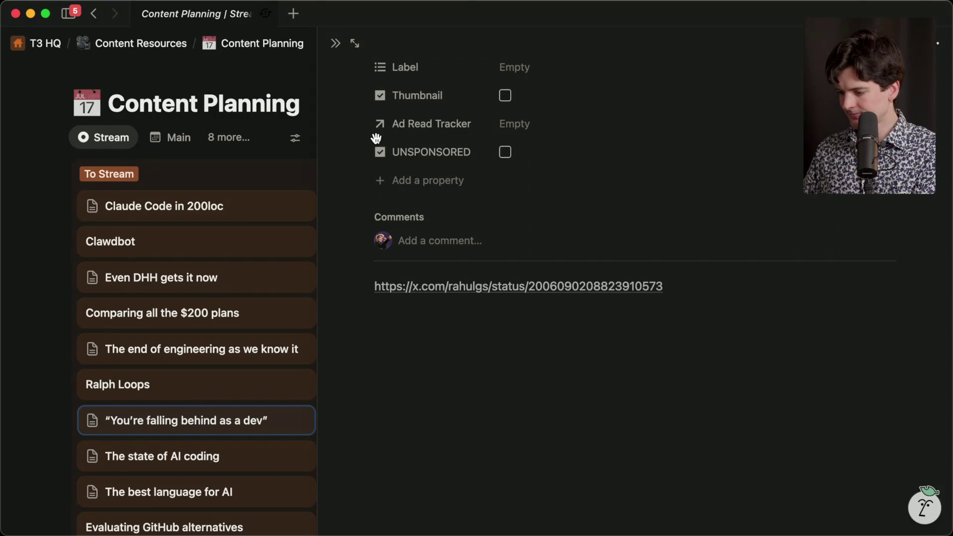
{"action": "key", "text": "super+Tab"}
{"action": "key", "text": "super+Tab"}
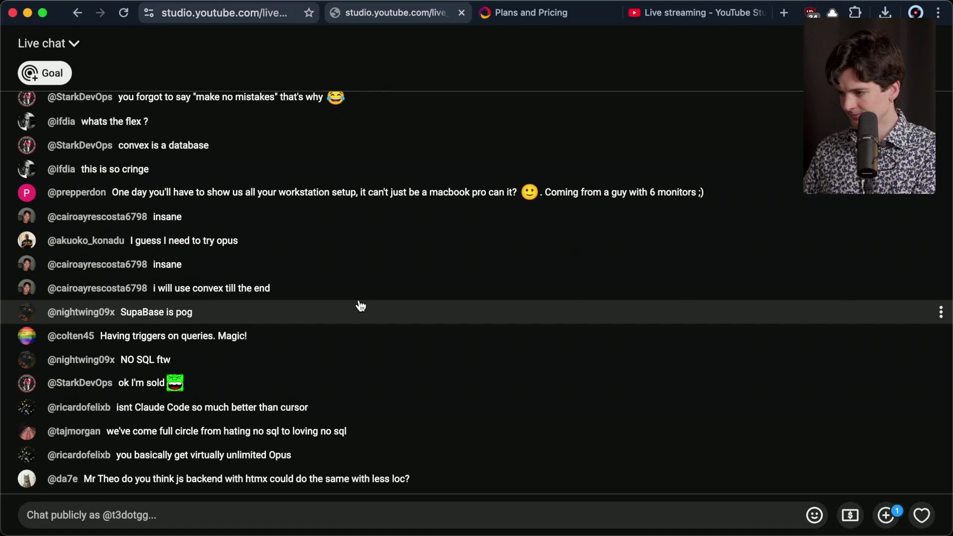
{"action": "key", "text": "super+Tab"}
{"action": "key", "text": "super+Tab"}
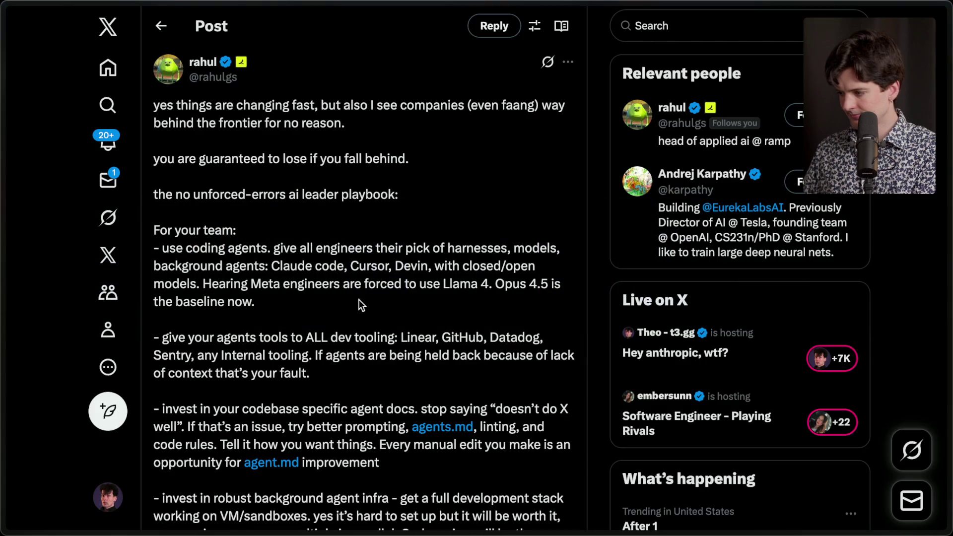
{"action": "mouse_move", "coordinate": [946, 307]}
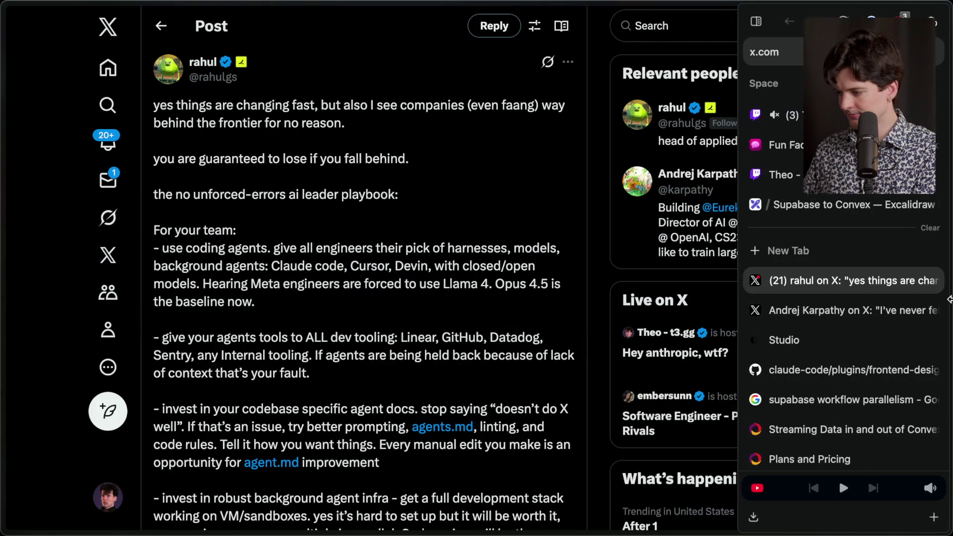
{"action": "left_click", "coordinate": [830, 311]}
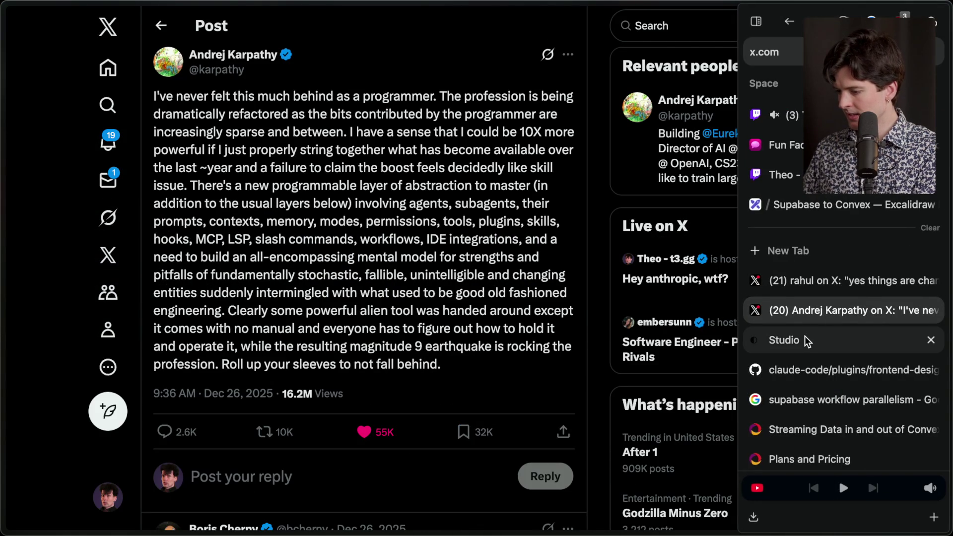
{"action": "left_click", "coordinate": [785, 115]}
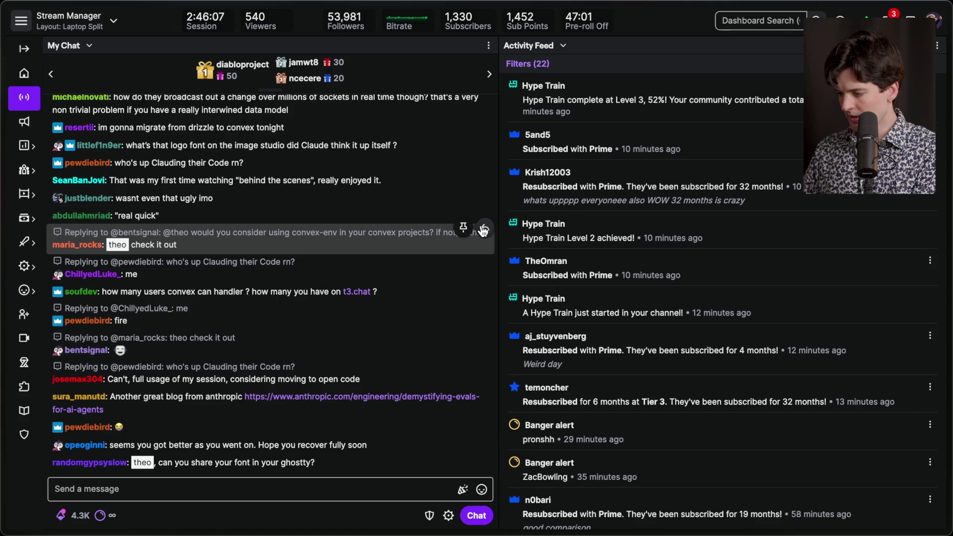
Step: Open the convex-env GitHub link from the chat reply and read through its README
{"action": "left_click", "coordinate": [484, 230]}
{"action": "left_click", "coordinate": [258, 414]}
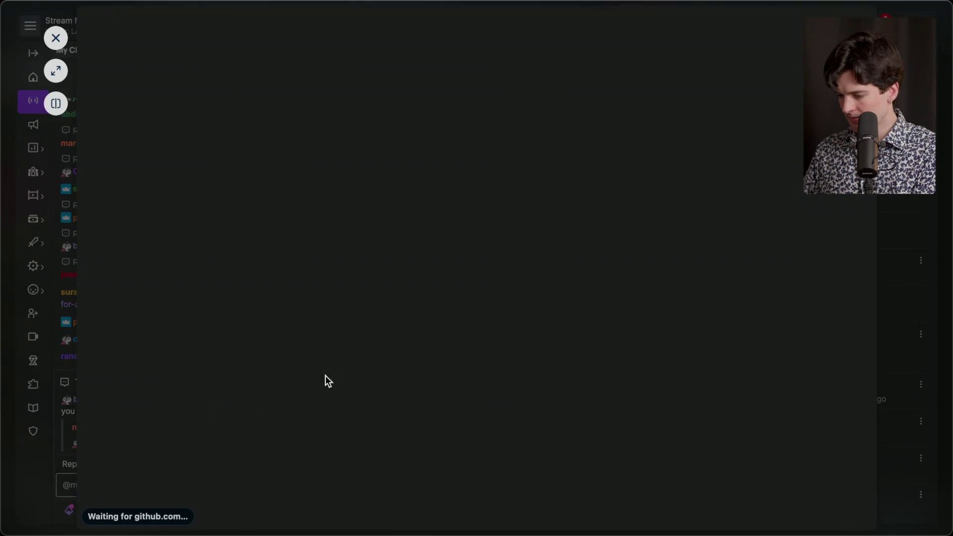
{"action": "left_click", "coordinate": [56, 70]}
{"action": "scroll", "coordinate": [281, 290], "scroll_direction": "down", "scroll_amount": 10}
{"action": "scroll", "coordinate": [281, 290], "scroll_direction": "down", "scroll_amount": 10}
{"action": "scroll", "coordinate": [281, 289], "scroll_direction": "down", "scroll_amount": 15}
{"action": "scroll", "coordinate": [281, 292], "scroll_direction": "down", "scroll_amount": 15}
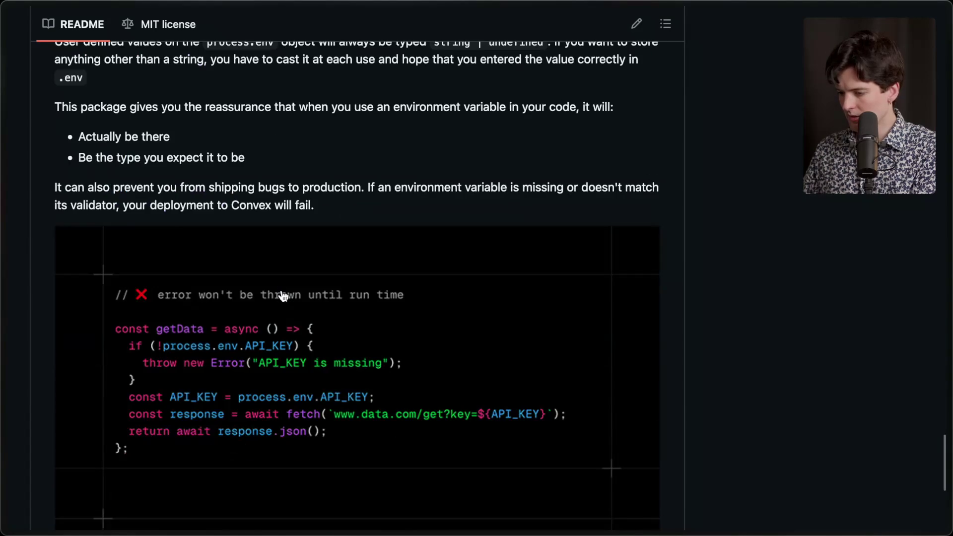
{"action": "scroll", "coordinate": [282, 293], "scroll_direction": "up", "scroll_amount": 4}
{"action": "scroll", "coordinate": [282, 289], "scroll_direction": "down", "scroll_amount": 2}
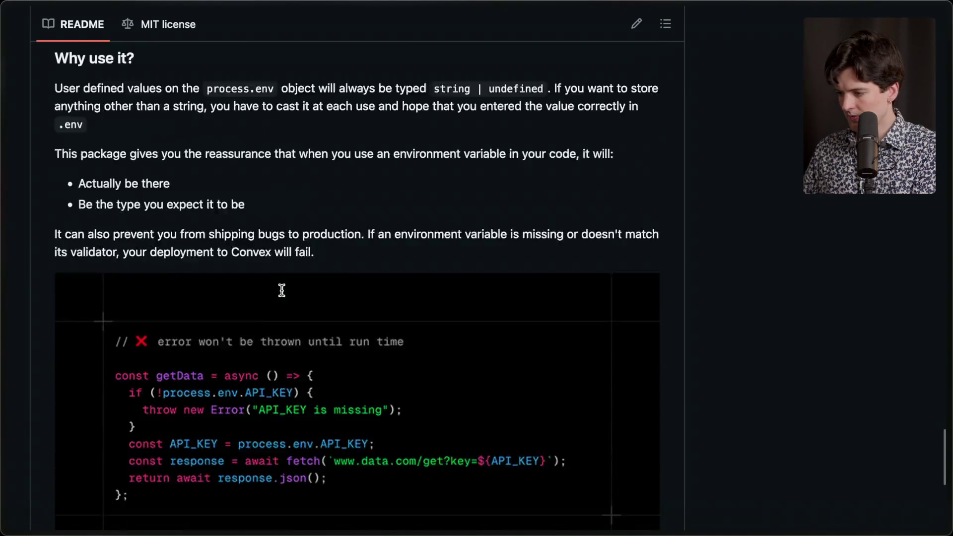
{"action": "scroll", "coordinate": [281, 290], "scroll_direction": "down", "scroll_amount": 5}
{"action": "scroll", "coordinate": [281, 290], "scroll_direction": "up", "scroll_amount": 20}
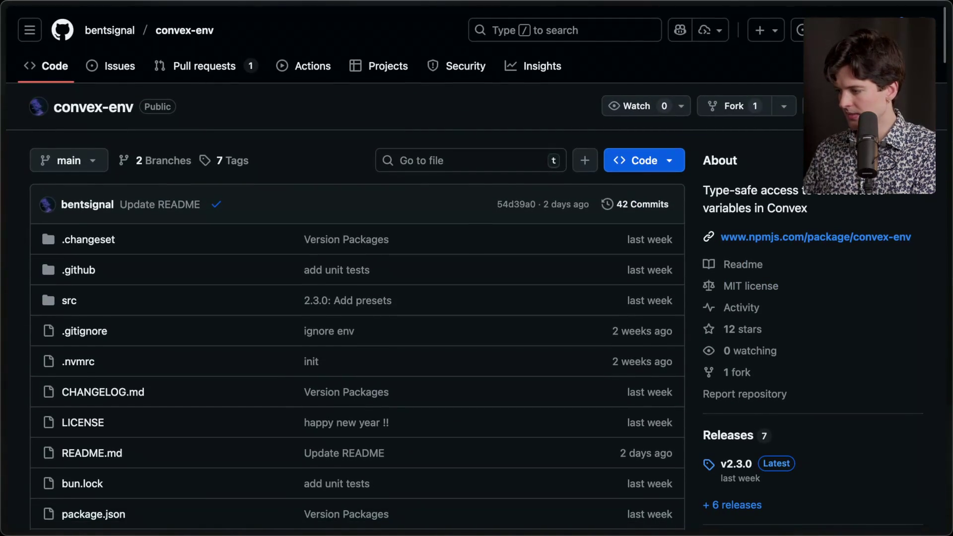
Step: Close the reply thread in the stream manager chat and return to Ghostty
{"action": "key", "text": "super+Tab"}
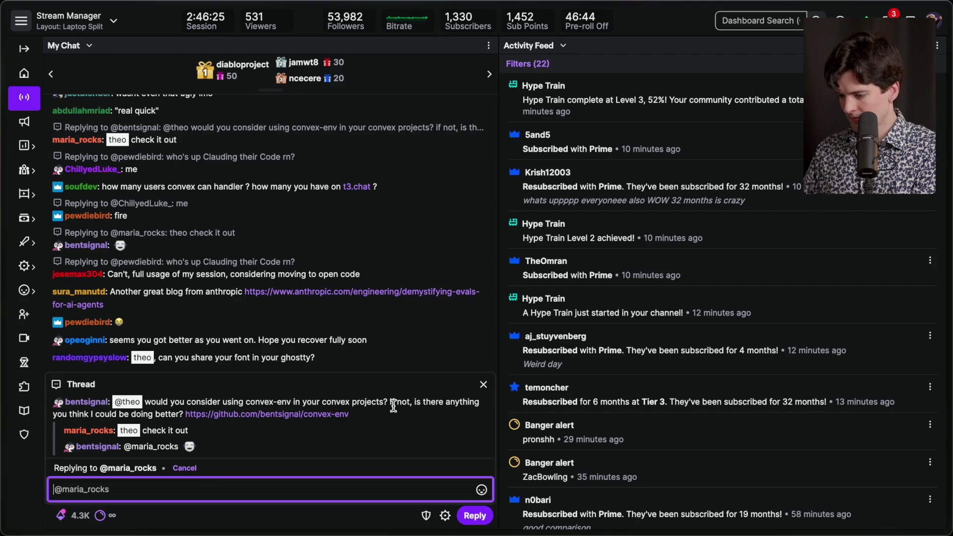
{"action": "left_click", "coordinate": [483, 386]}
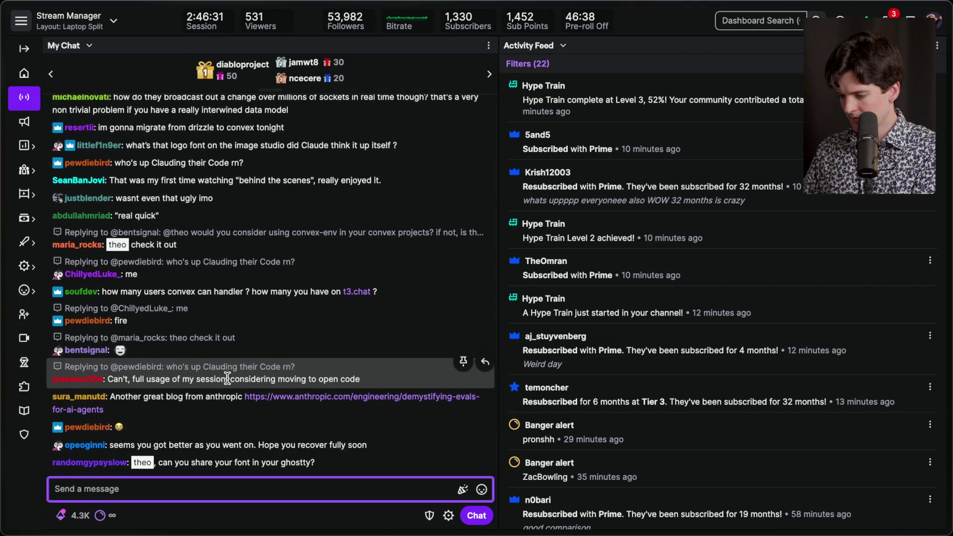
{"action": "key", "text": "super+Tab"}
{"action": "key", "text": "super+Tab"}
{"action": "key", "text": "super+Tab"}
{"action": "key", "text": "super+Tab"}
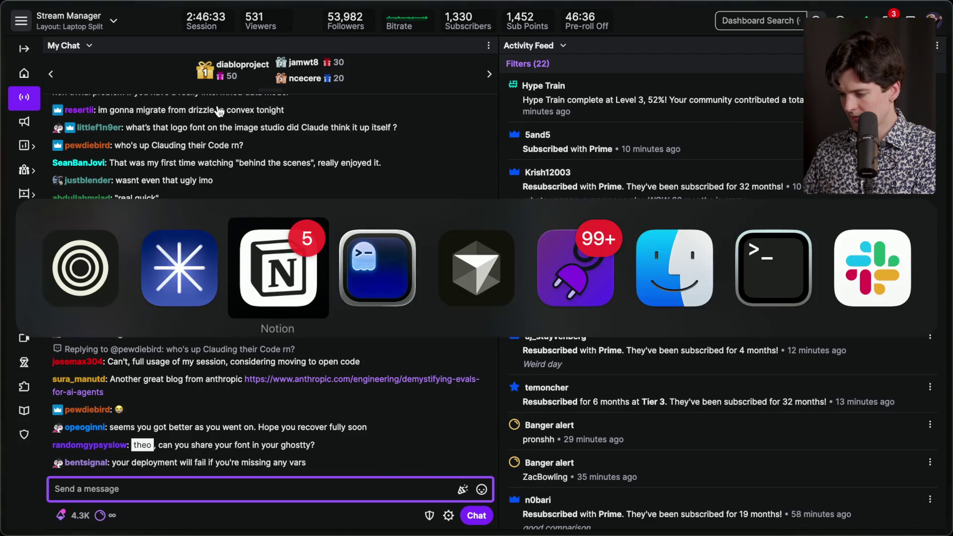
{"action": "key", "text": "super+Tab"}
{"action": "left_click", "coordinate": [68, 8]}
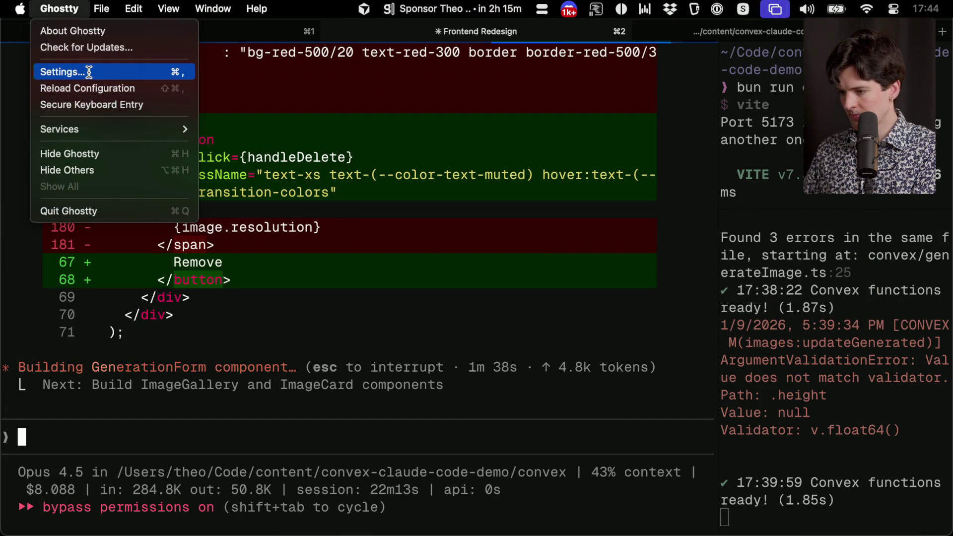
Step: Highlight the Geist Mono font-family line in the Ghostty config, then close it and switch to Zen
{"action": "left_click", "coordinate": [89, 72]}
{"action": "scroll", "coordinate": [254, 165], "scroll_direction": "down", "scroll_amount": 2}
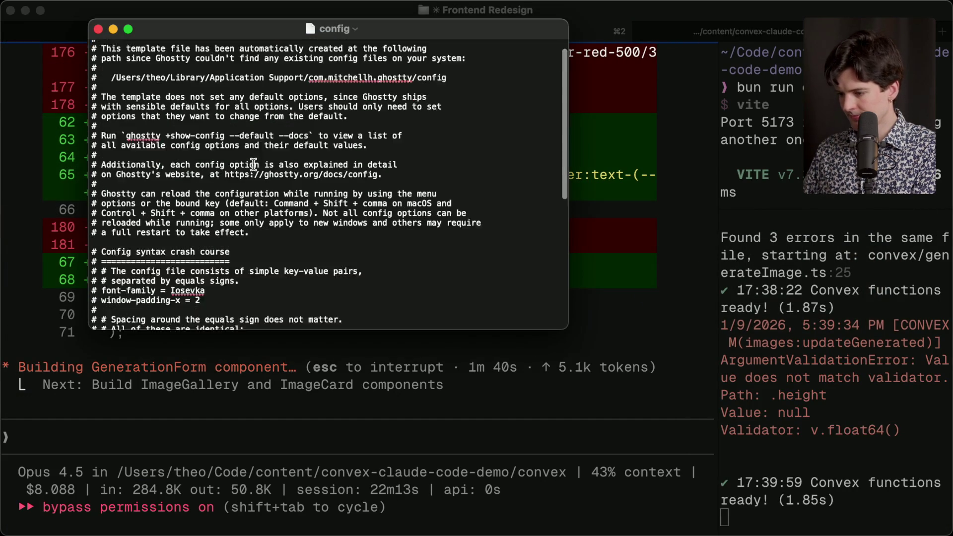
{"action": "scroll", "coordinate": [254, 164], "scroll_direction": "down", "scroll_amount": 10}
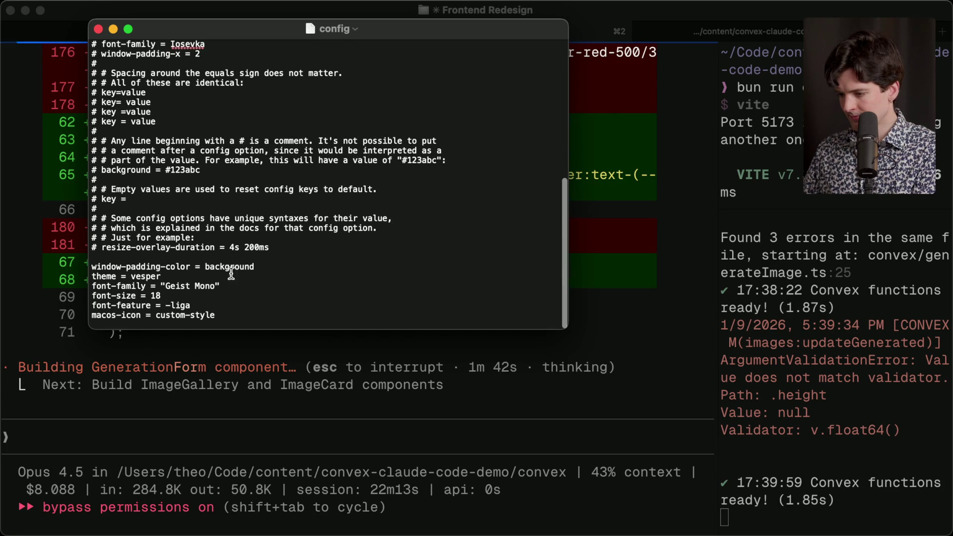
{"action": "left_click_drag", "start_coordinate": [221, 287], "coordinate": [49, 283]}
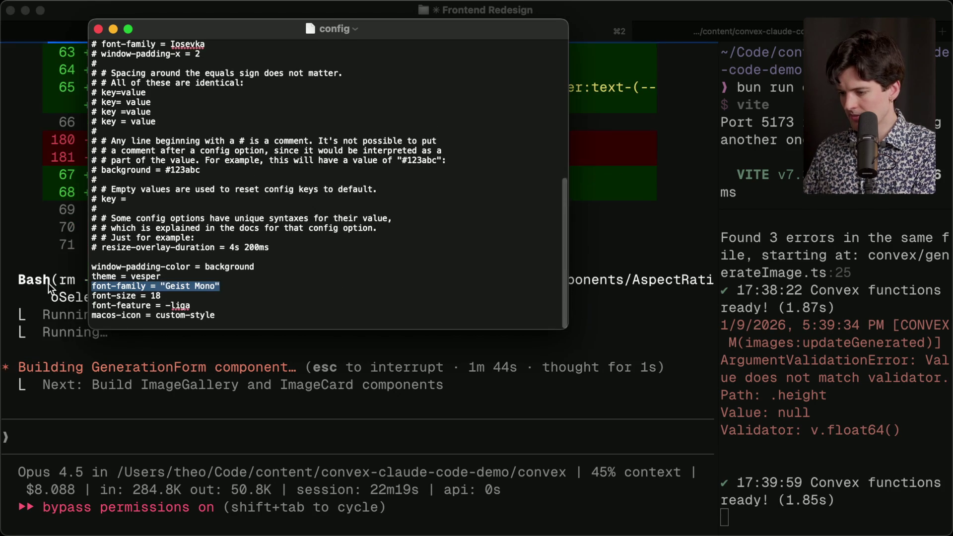
{"action": "left_click", "coordinate": [245, 298]}
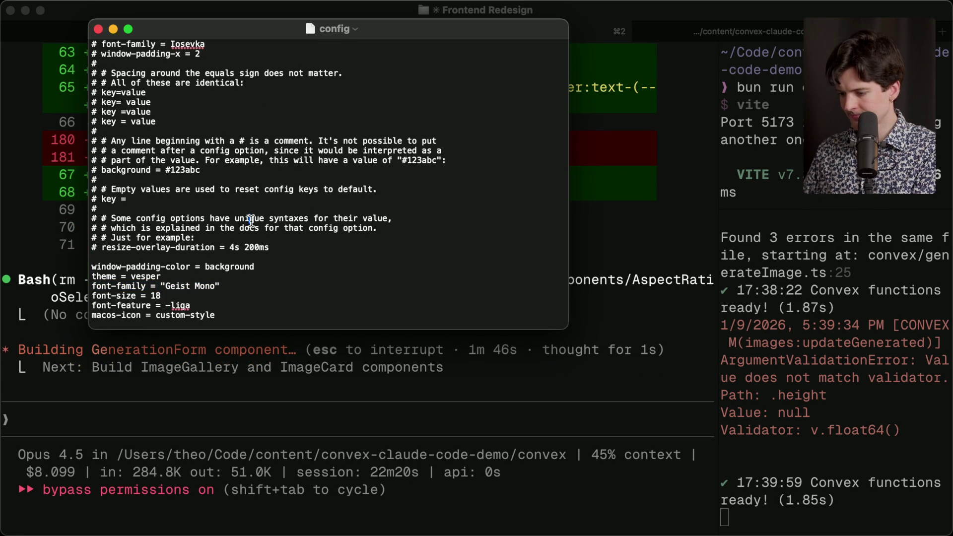
{"action": "left_click", "coordinate": [207, 256]}
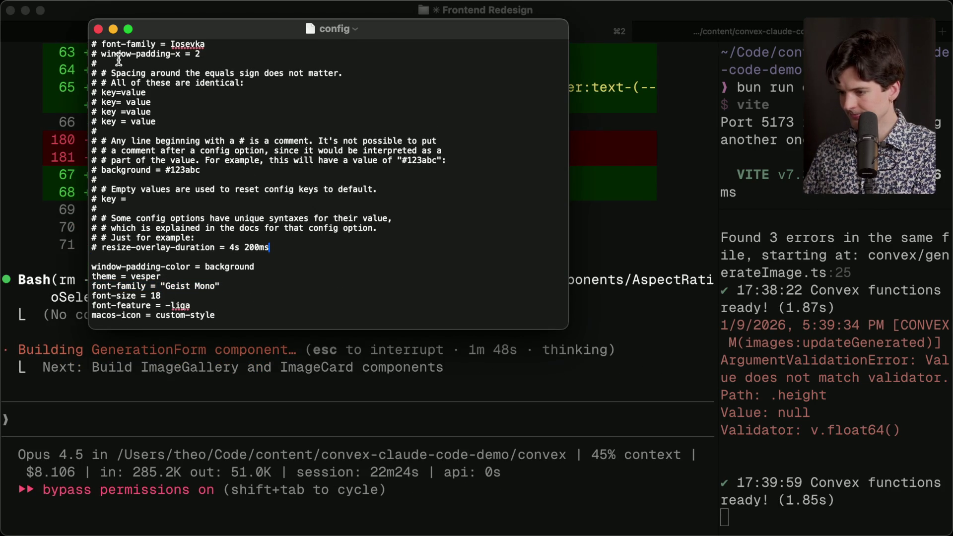
{"action": "left_click", "coordinate": [98, 29]}
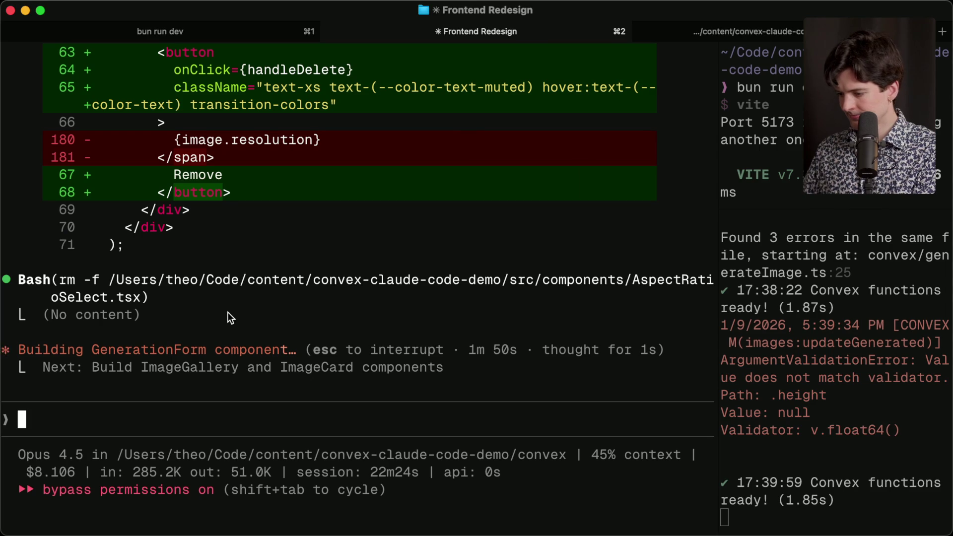
{"action": "key", "text": "super+Tab"}
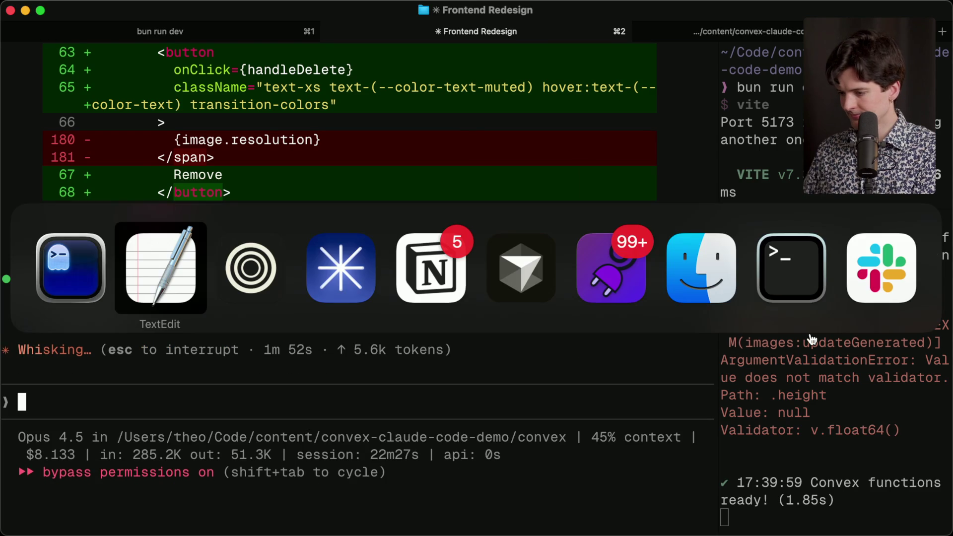
{"action": "key", "text": "super+Tab"}
Step: Open the redesigned dark Studio tab, focus its prompt field, and compare it against the terminal
{"action": "mouse_move", "coordinate": [826, 298]}
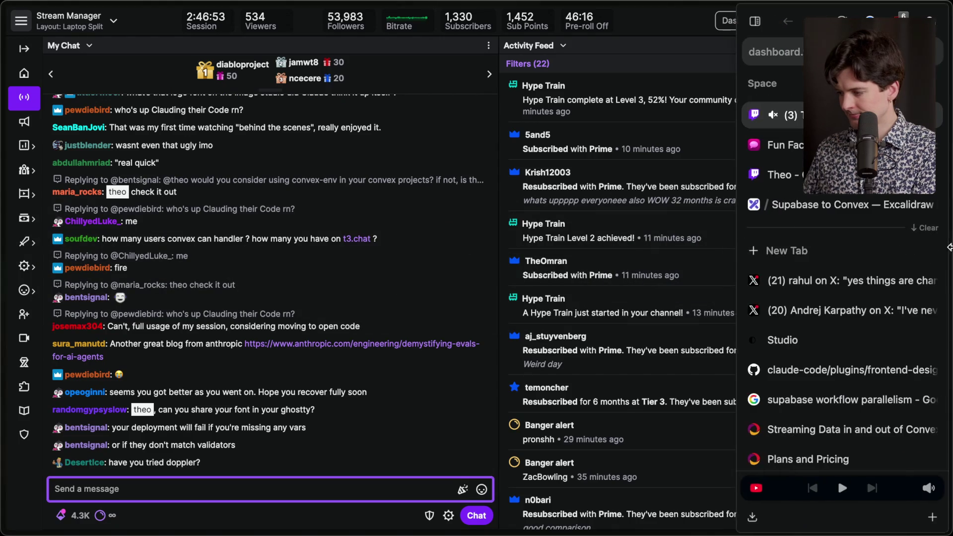
{"action": "left_click", "coordinate": [810, 342]}
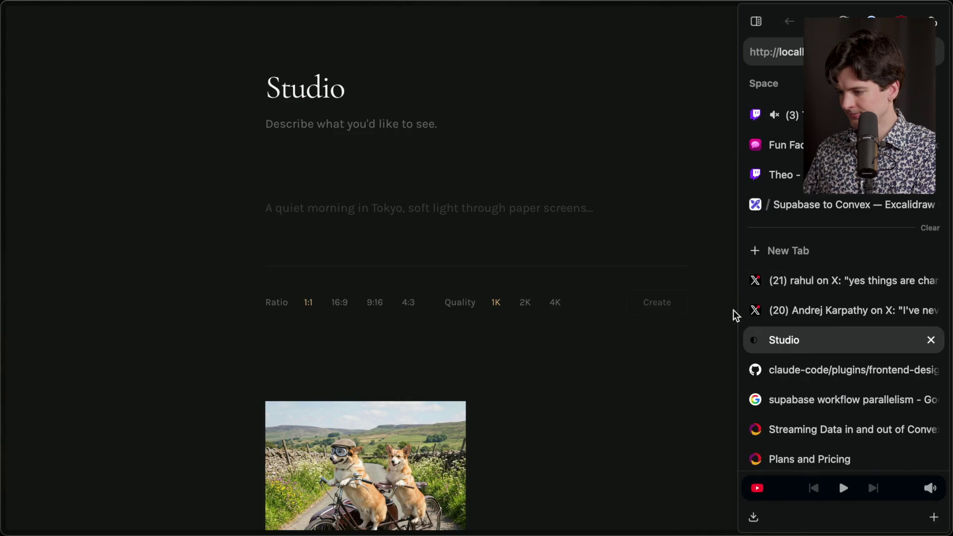
{"action": "scroll", "coordinate": [408, 174], "scroll_direction": "down", "scroll_amount": 4}
{"action": "scroll", "coordinate": [408, 174], "scroll_direction": "up", "scroll_amount": 4}
{"action": "left_click", "coordinate": [408, 203]}
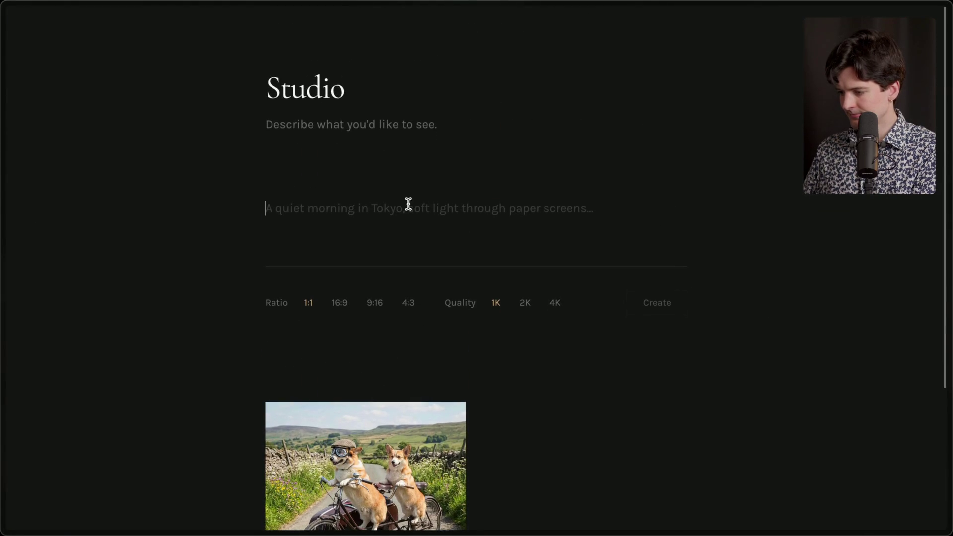
{"action": "key", "text": "super+Tab"}
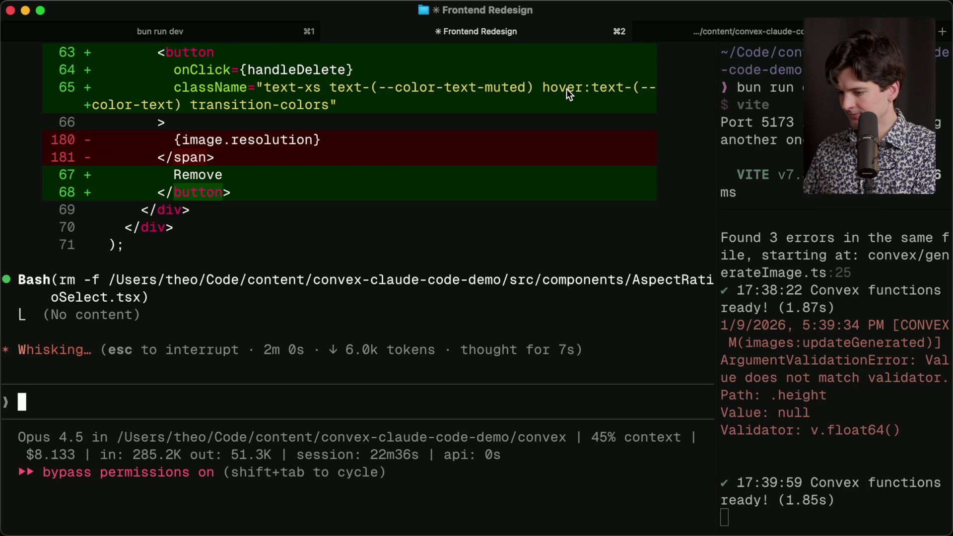
{"action": "key", "text": "super+Tab"}
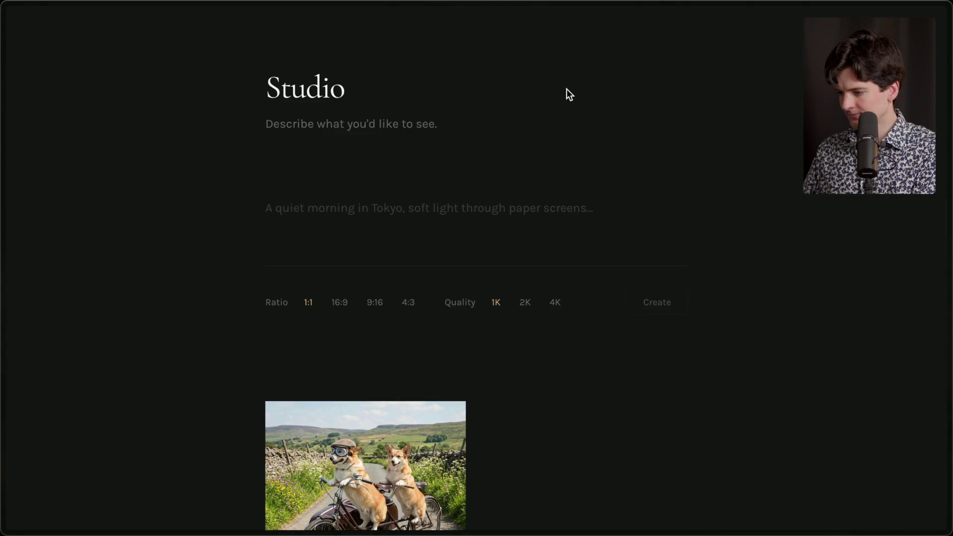
{"action": "key", "text": "super+Tab"}
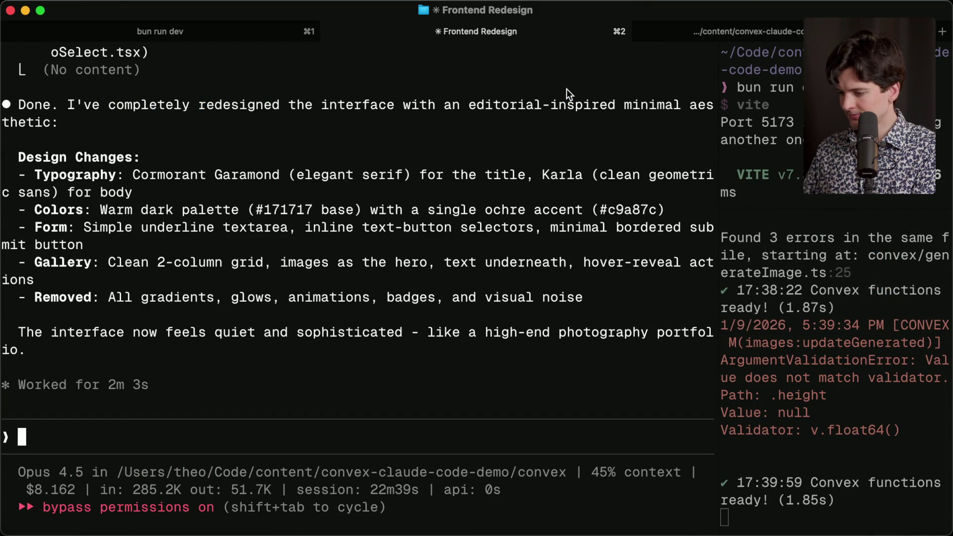
{"action": "key", "text": "super+Tab"}
{"action": "scroll", "coordinate": [493, 217], "scroll_direction": "down", "scroll_amount": 5}
{"action": "scroll", "coordinate": [494, 219], "scroll_direction": "up", "scroll_amount": 5}
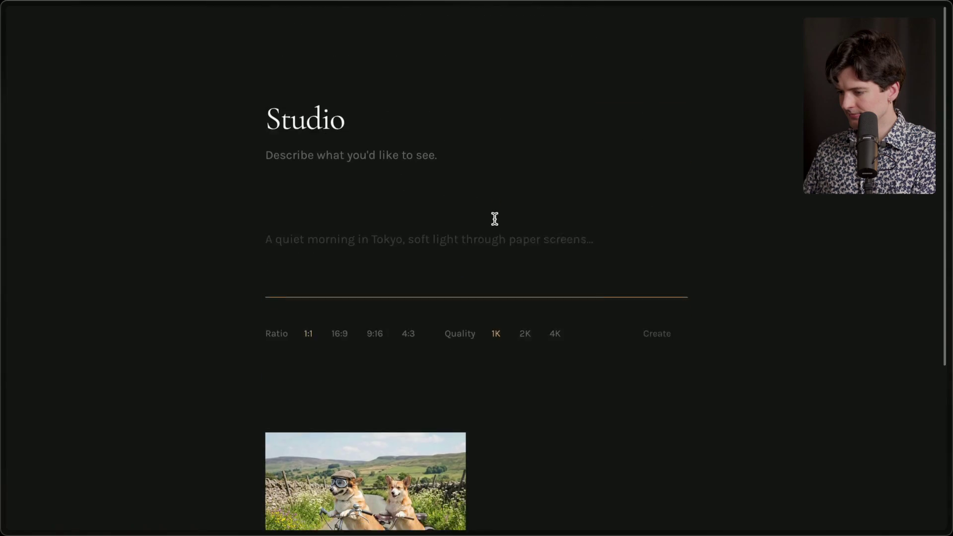
{"action": "key", "text": "super+Tab"}
Step: Tell Claude Code the controls take too much vertical space and should move into a sidebar
{"action": "type", "text": "akes up too "}
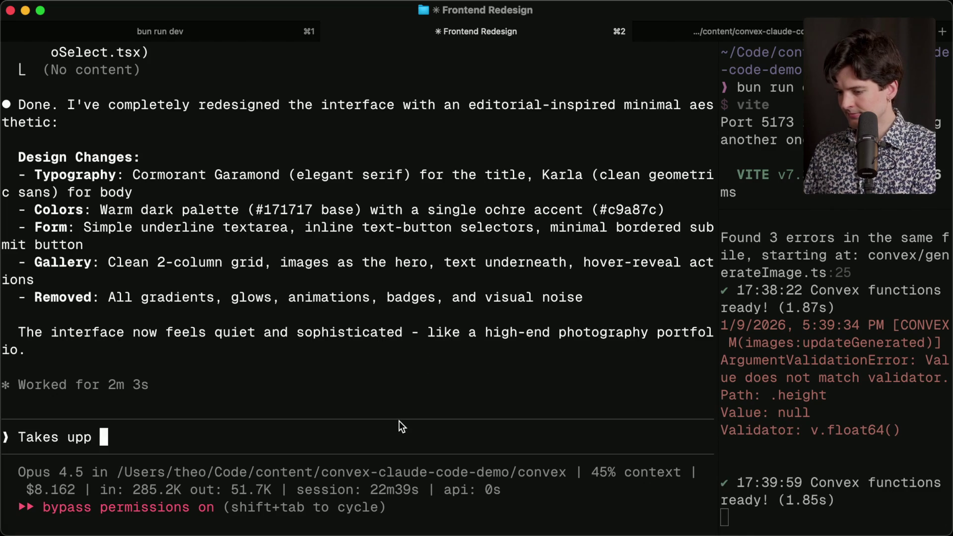
{"action": "type", "text": "much verti"}
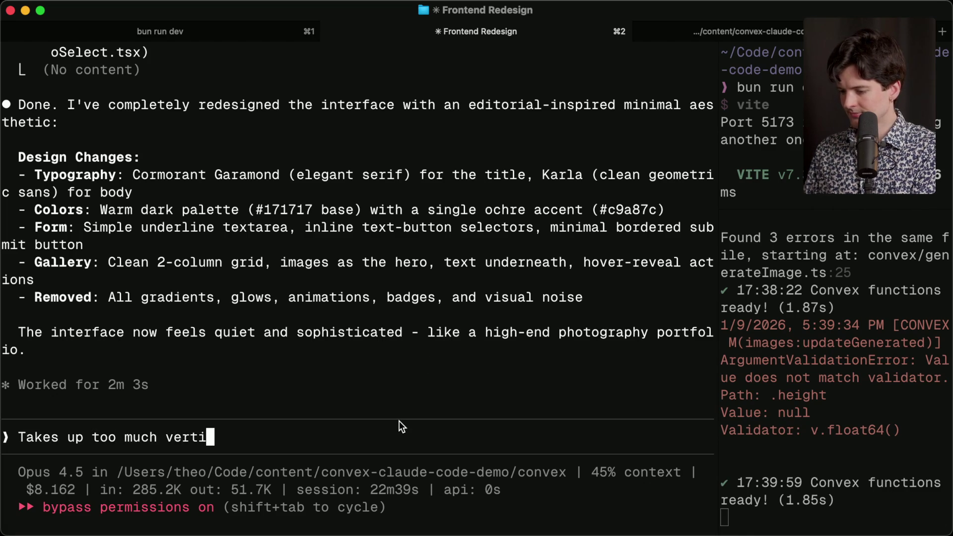
{"action": "type", "text": "cal space. Can you make th"}
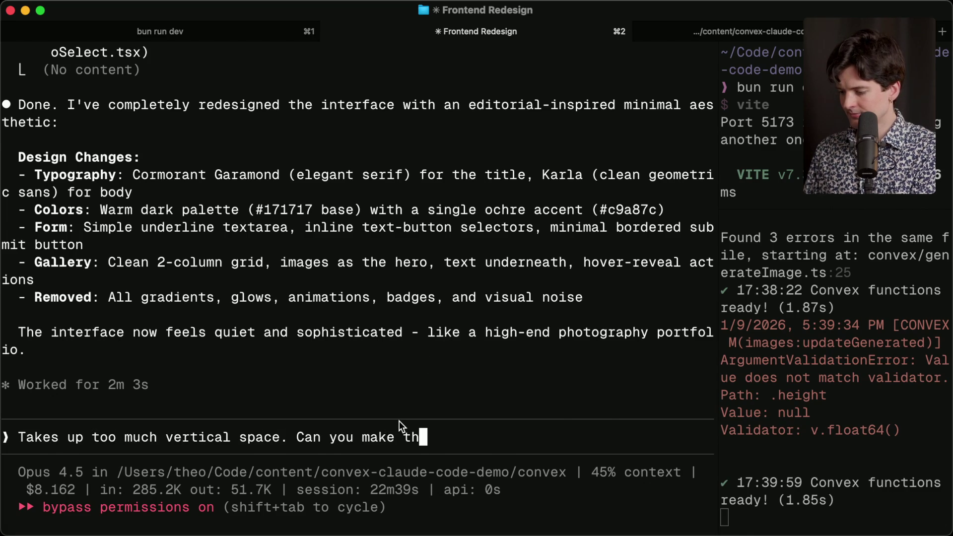
{"action": "type", "text": "e sideb"}
{"action": "key", "text": "BackSpace"}
{"action": "key", "text": "BackSpace"}
{"action": "key", "text": "BackSpace"}
{"action": "type", "text": "input controls into a sidebar"}
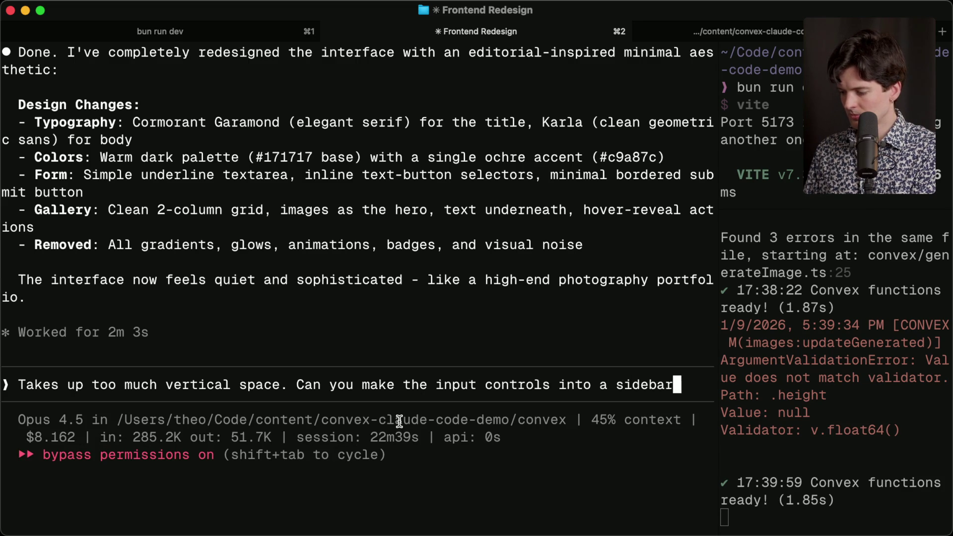
{"action": "type", "text": " maybe? Let the gallery breathe more"}
{"action": "key", "text": "Return"}
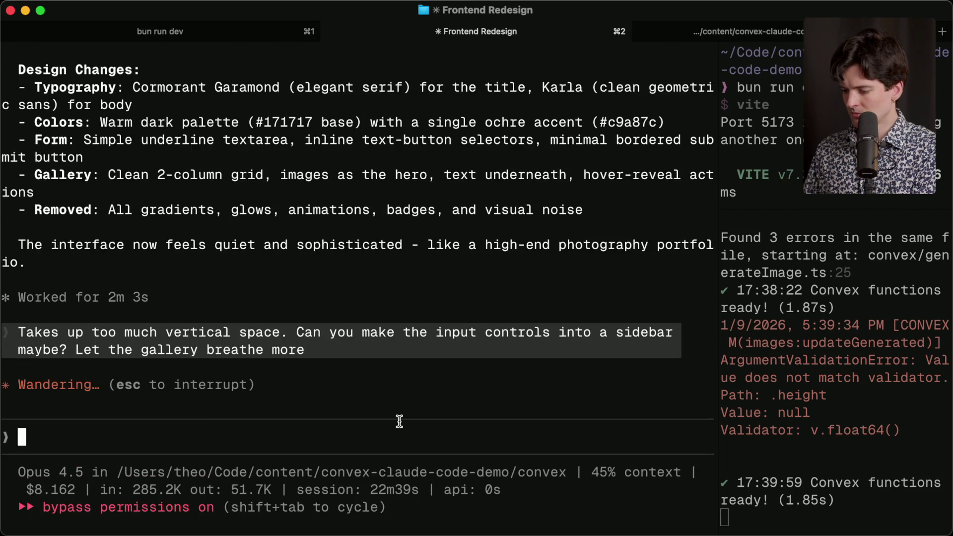
{"action": "key", "text": "super+Tab"}
Step: Save the 'Two corgis riding a bike' image from the Image Studio gallery
{"action": "scroll", "coordinate": [376, 363], "scroll_direction": "down", "scroll_amount": 4}
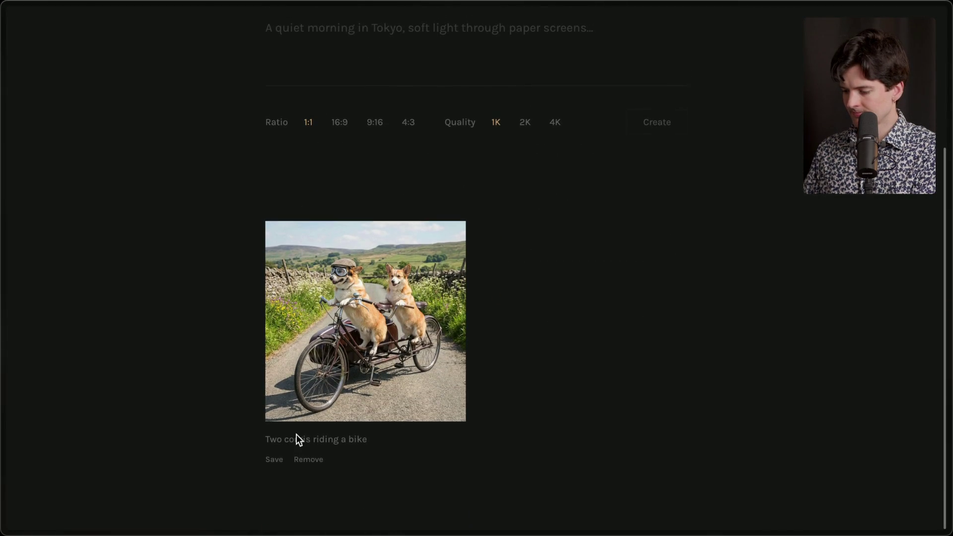
{"action": "left_click", "coordinate": [272, 460]}
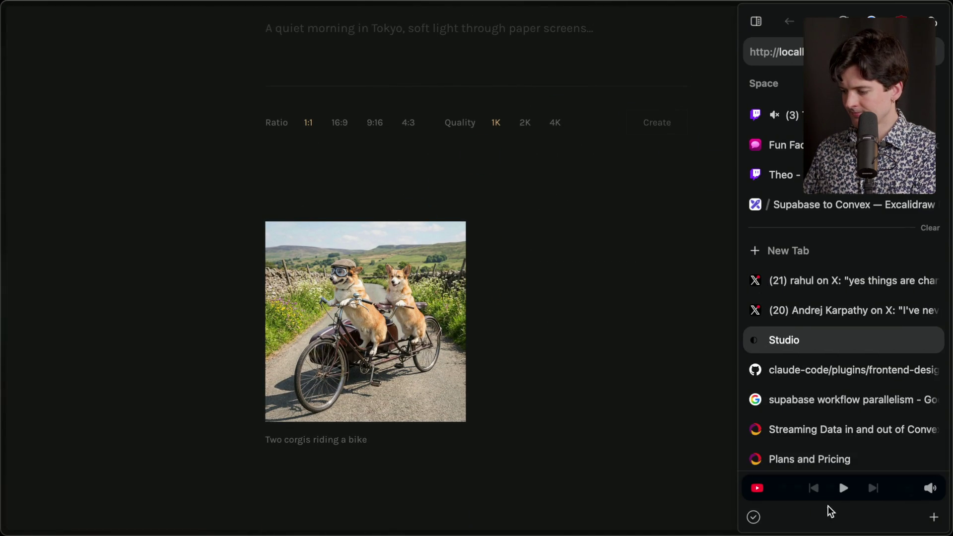
{"action": "mouse_move", "coordinate": [950, 464]}
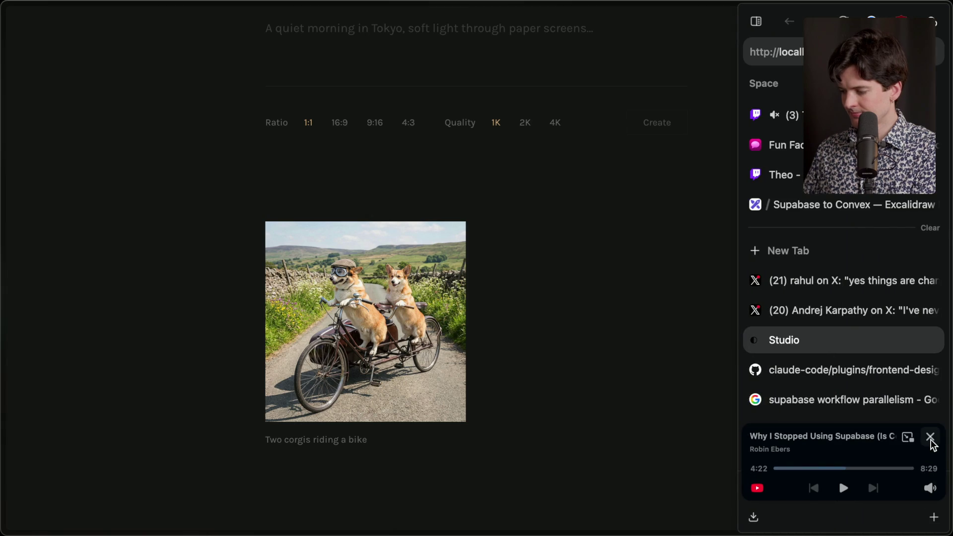
{"action": "scroll", "coordinate": [824, 380], "scroll_direction": "down", "scroll_amount": 3}
Step: Cmd-Tab through the app switcher, moving the selection over to Notion
{"action": "key", "text": "super+Tab"}
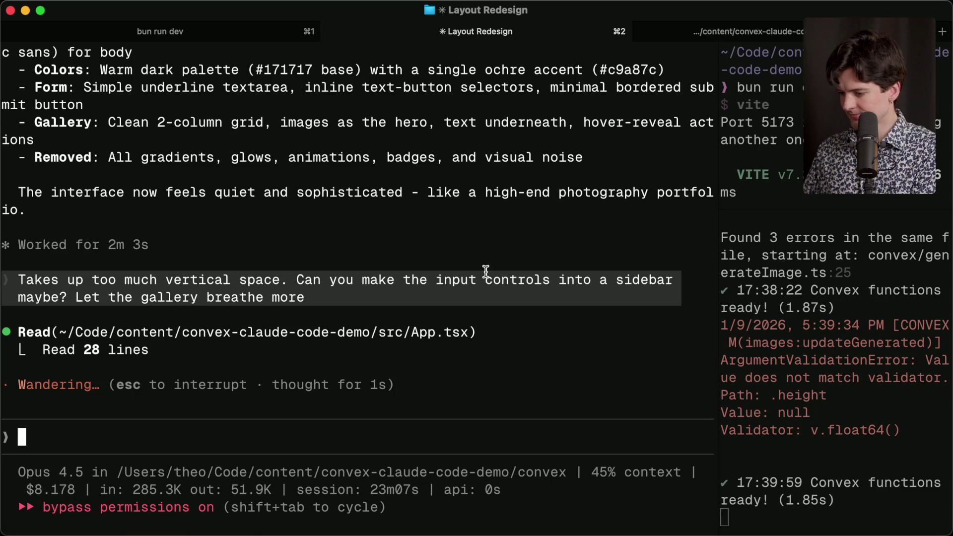
{"action": "key", "text": "super+Tab"}
{"action": "key", "text": "Tab"}
{"action": "key", "text": "Tab"}
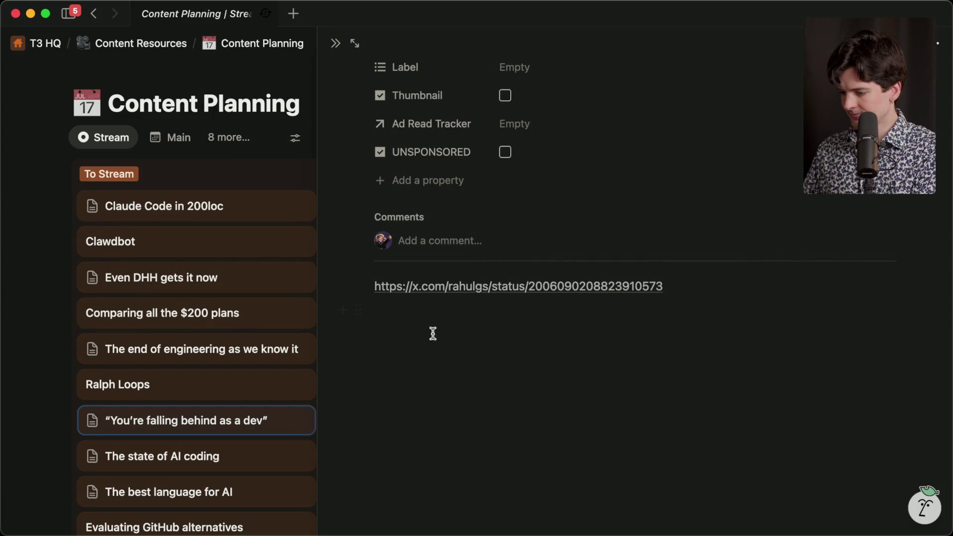
Step: Preview 'The state of AI coding' card in side peek, then close the peek
{"action": "scroll", "coordinate": [203, 451], "scroll_direction": "down", "scroll_amount": 3}
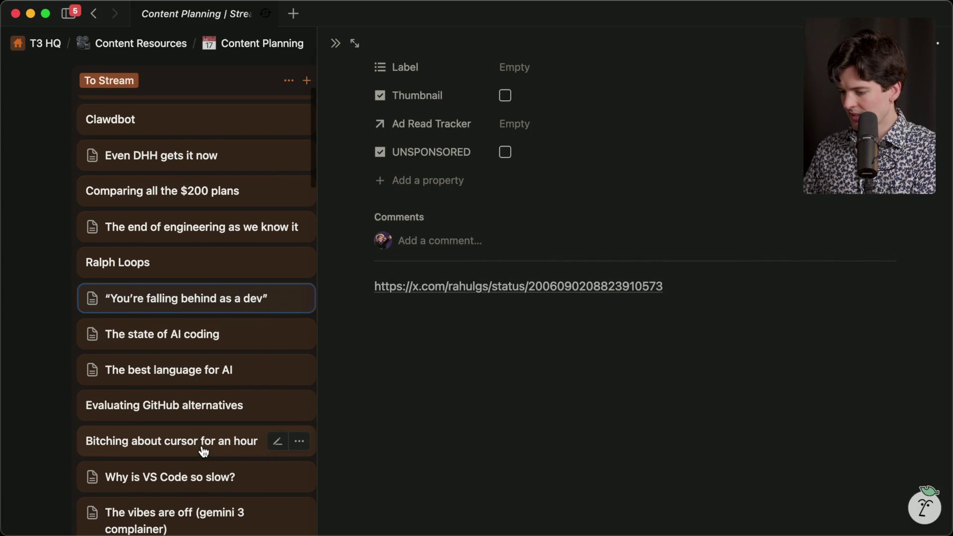
{"action": "left_click", "coordinate": [194, 342]}
{"action": "scroll", "coordinate": [557, 370], "scroll_direction": "down", "scroll_amount": 5}
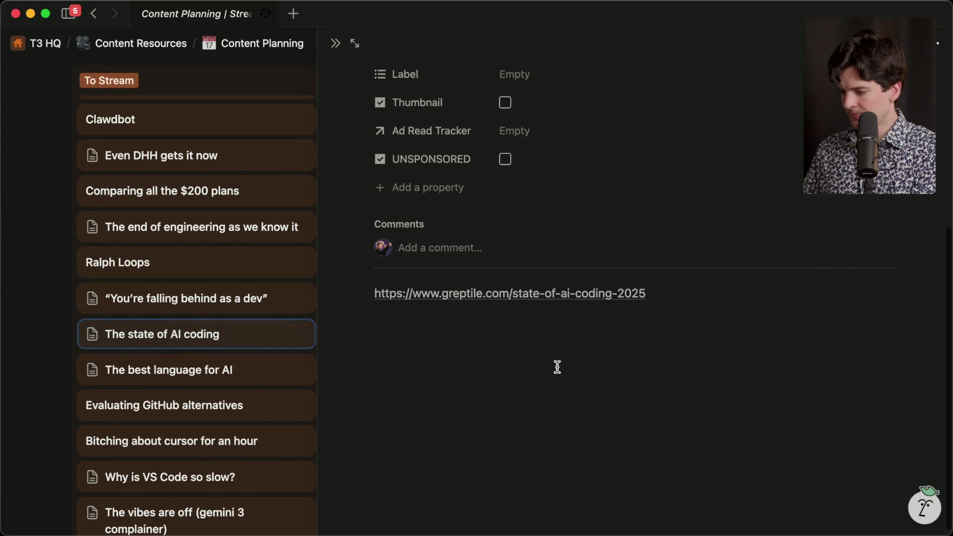
{"action": "key", "text": "Escape"}
Step: Open 'You're falling behind as a dev' and drag its card to the top of To Stream
{"action": "left_click", "coordinate": [197, 301]}
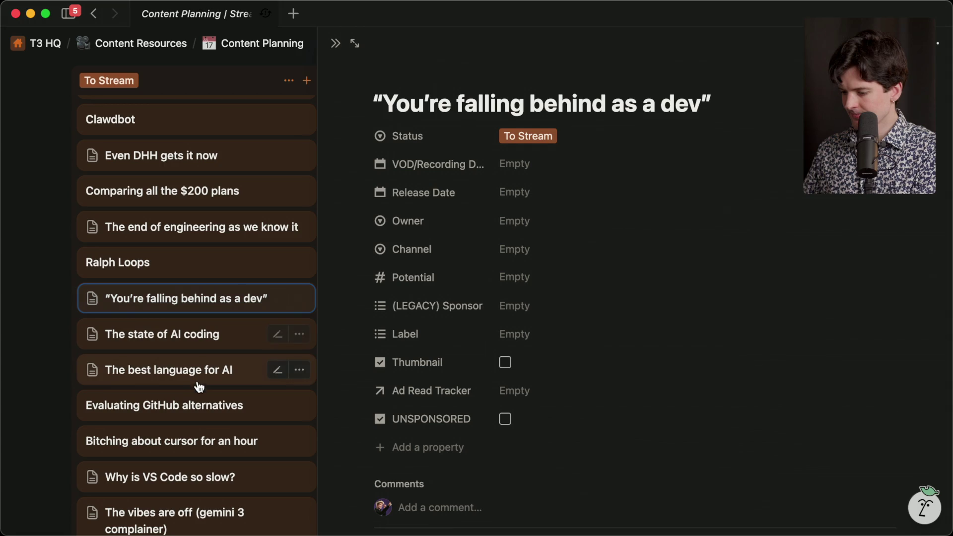
{"action": "scroll", "coordinate": [216, 290], "scroll_direction": "up", "scroll_amount": 3}
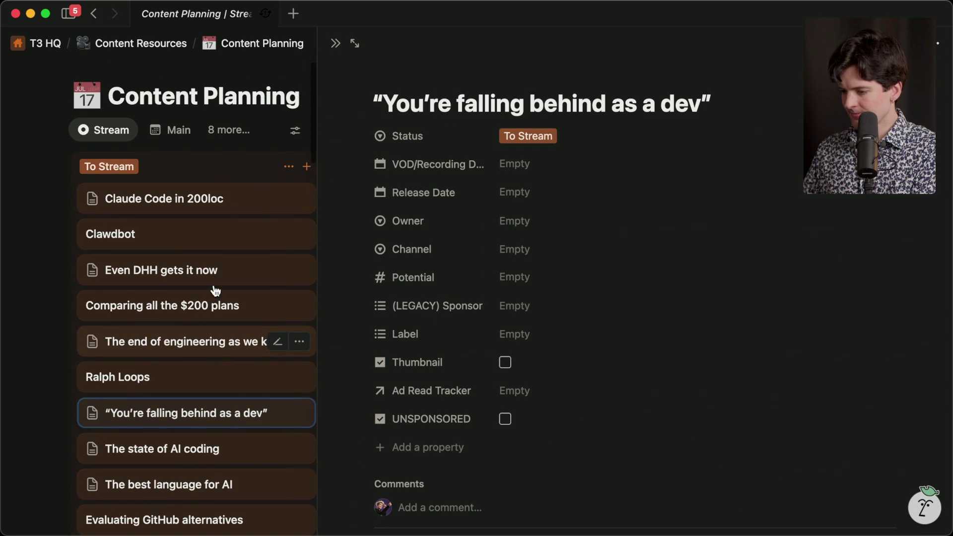
{"action": "left_click_drag", "start_coordinate": [169, 416], "coordinate": [176, 191]}
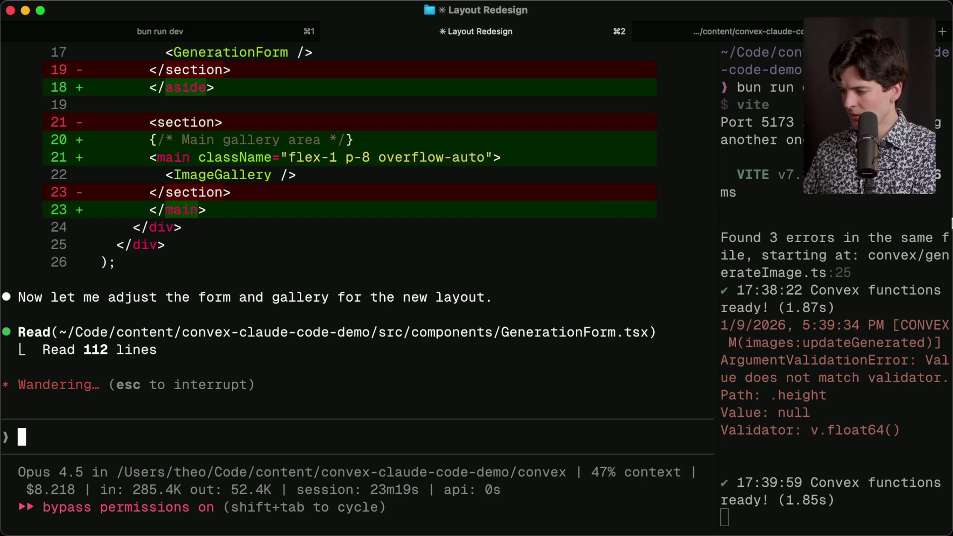
Step: Cmd-Tab past the browser's Studio page over to Twitch Stream Manager
{"action": "key", "text": "super+Tab"}
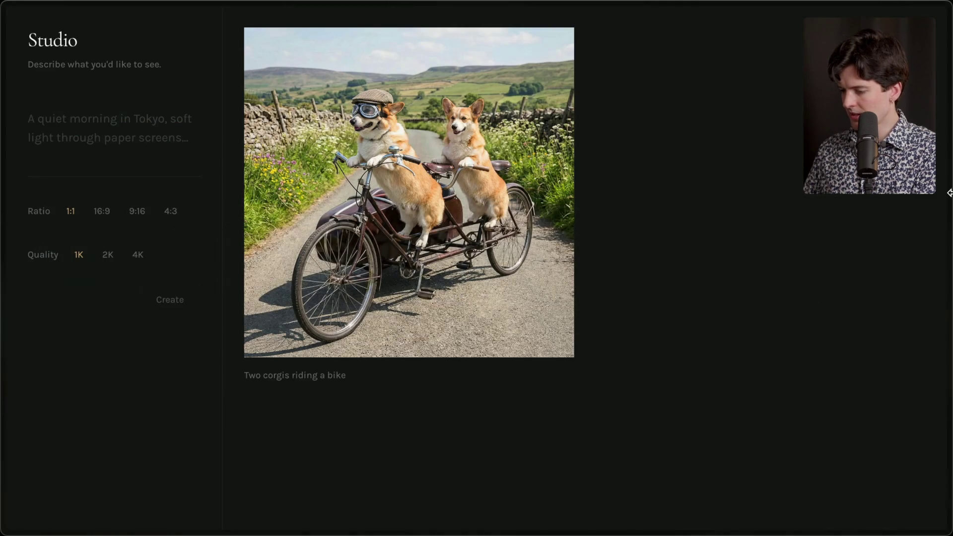
{"action": "mouse_move", "coordinate": [949, 221]}
{"action": "key", "text": "super+Tab"}
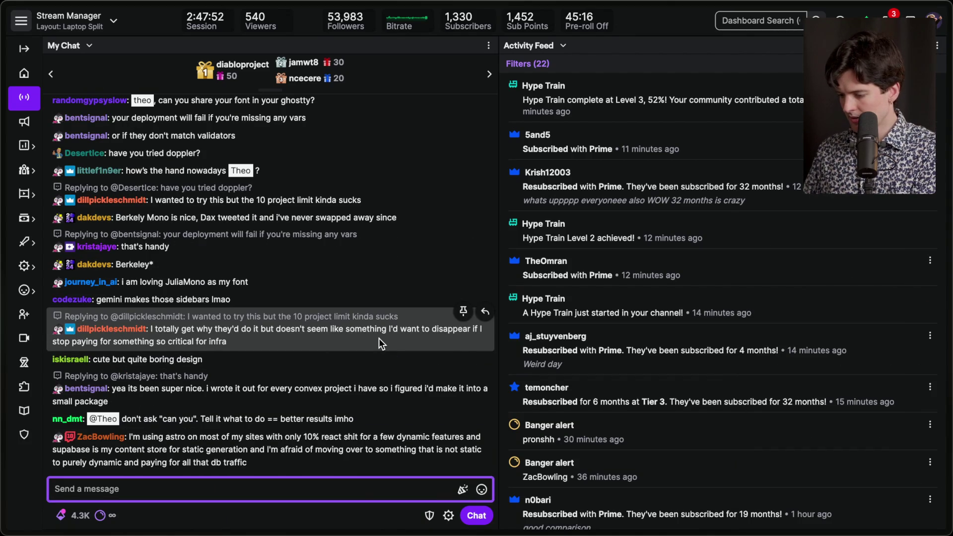
Step: Scroll back through chat and highlight the resub and subscription lines in the activity feed
{"action": "left_click", "coordinate": [307, 419]}
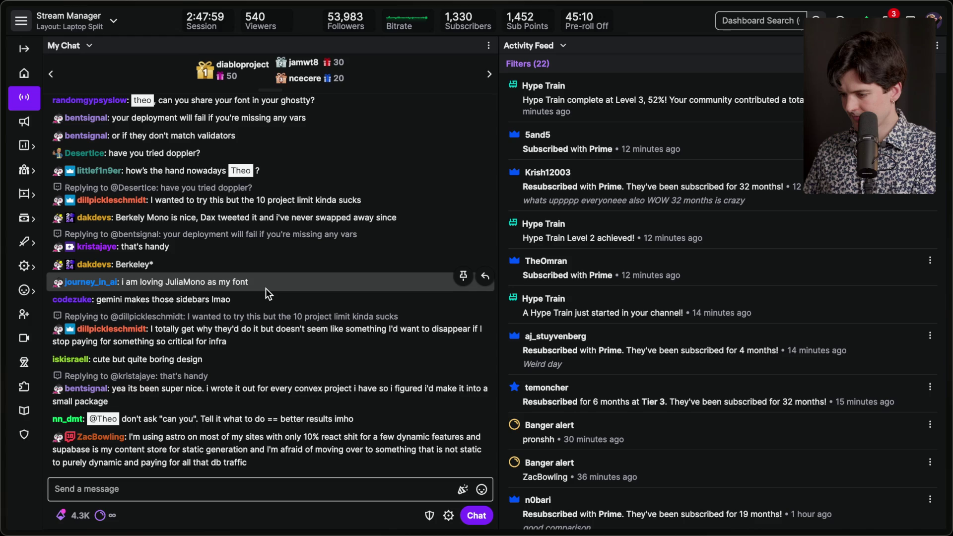
{"action": "scroll", "coordinate": [197, 177], "scroll_direction": "up", "scroll_amount": 1}
{"action": "scroll", "coordinate": [198, 177], "scroll_direction": "up", "scroll_amount": 2}
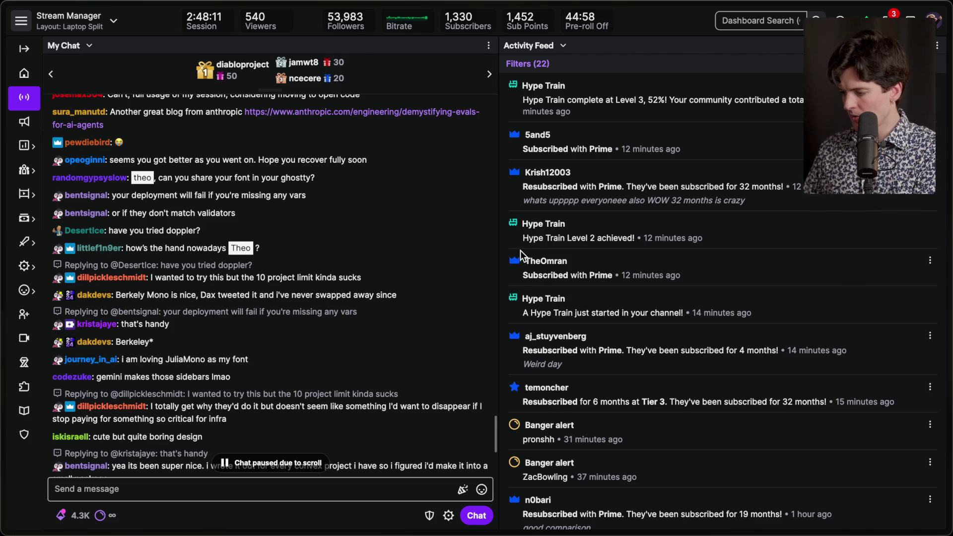
{"action": "left_click_drag", "start_coordinate": [521, 258], "coordinate": [681, 278]}
{"action": "mouse_move", "coordinate": [523, 159]}
{"action": "left_mouse_down"}
{"action": "mouse_move", "coordinate": [787, 191]}
{"action": "mouse_move", "coordinate": [791, 201]}
{"action": "left_mouse_up"}
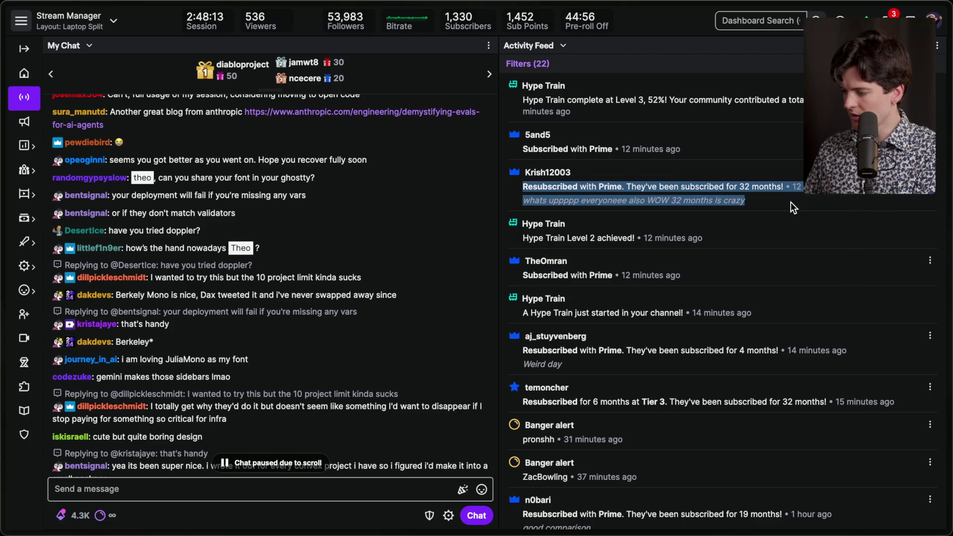
{"action": "left_click", "coordinate": [790, 201]}
{"action": "left_click_drag", "start_coordinate": [521, 149], "coordinate": [700, 153]}
{"action": "left_click", "coordinate": [700, 152]}
Step: Scroll chat down to the newest messages and clear the highlight
{"action": "scroll", "coordinate": [239, 382], "scroll_direction": "down", "scroll_amount": 5}
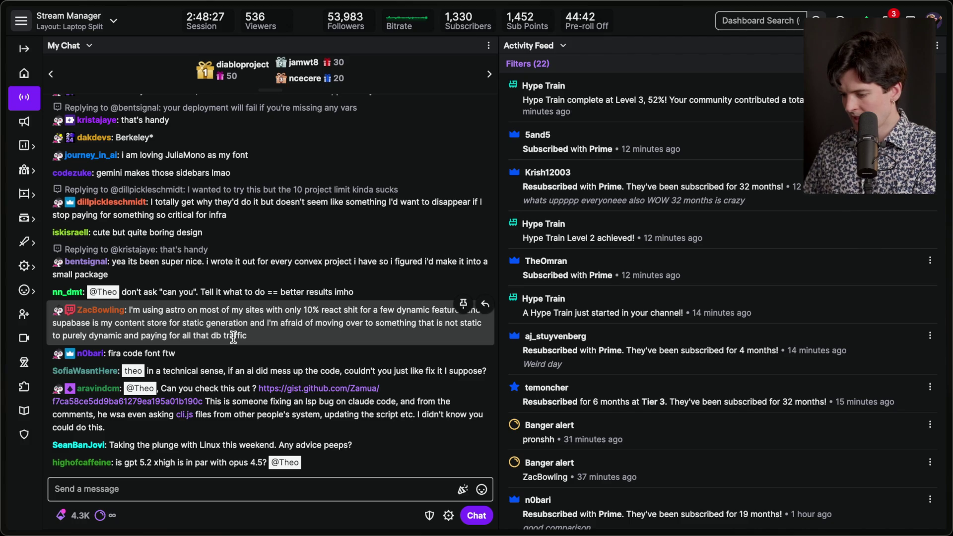
{"action": "left_click_drag", "start_coordinate": [140, 462], "coordinate": [172, 460]}
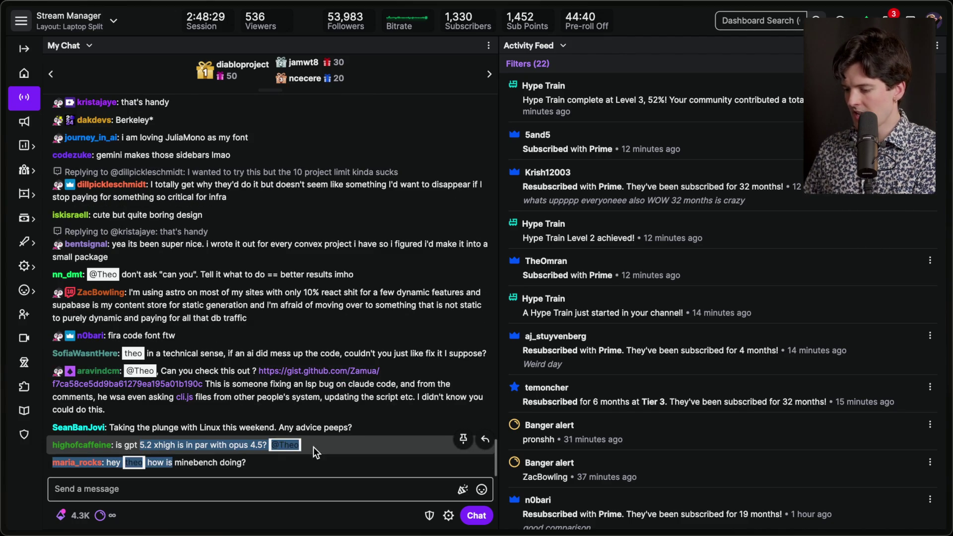
{"action": "left_click", "coordinate": [222, 447]}
Step: Check the Claude Code terminal, then return to the browser's Studio image app tab
{"action": "key", "text": "super+Tab"}
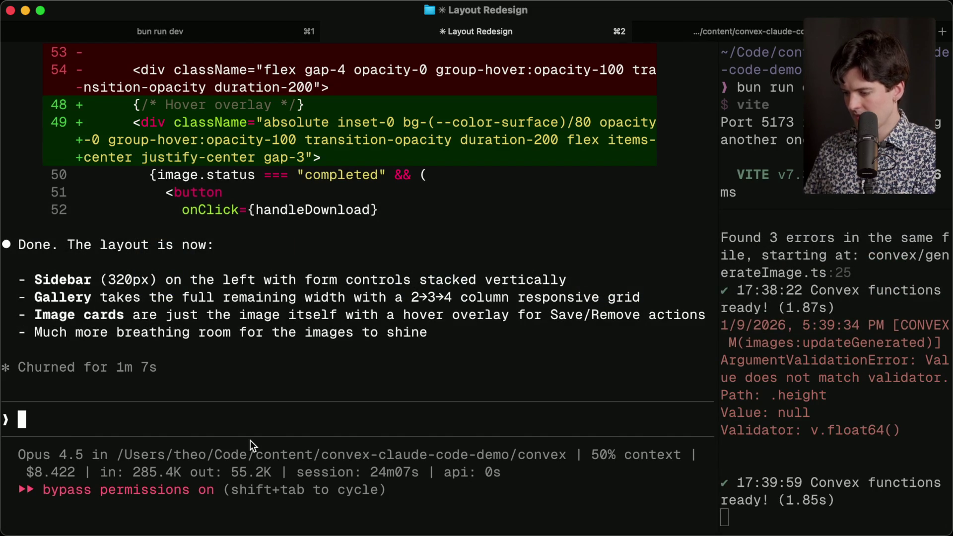
{"action": "key", "text": "super+Tab"}
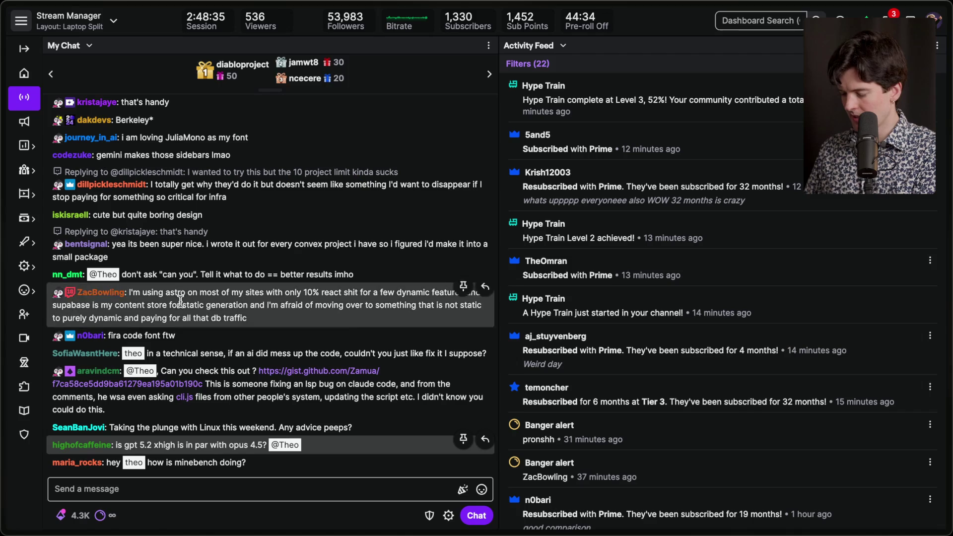
{"action": "left_click", "coordinate": [821, 344]}
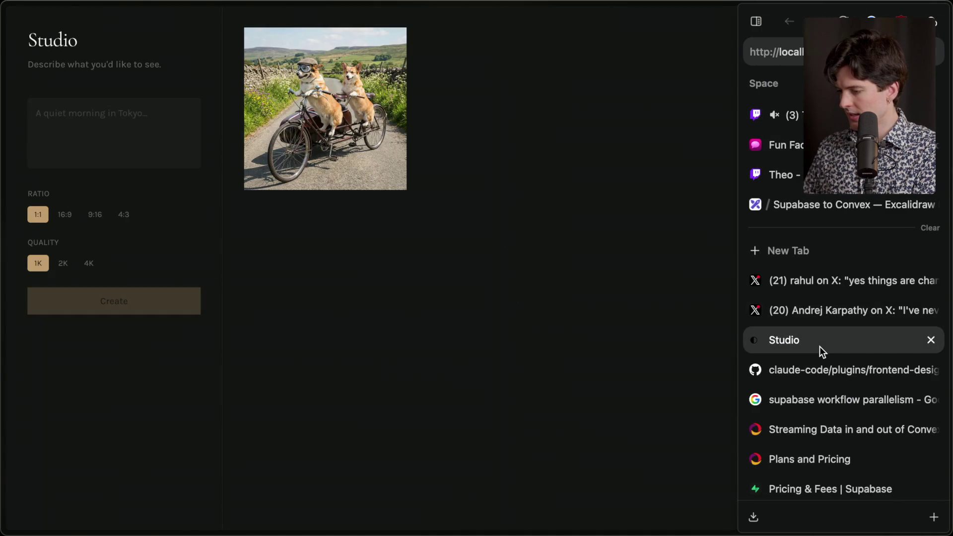
Step: Enter a prompt for a sea lion hacker in a hoodie in a dark room and create it at 1:1
{"action": "left_click", "coordinate": [153, 135]}
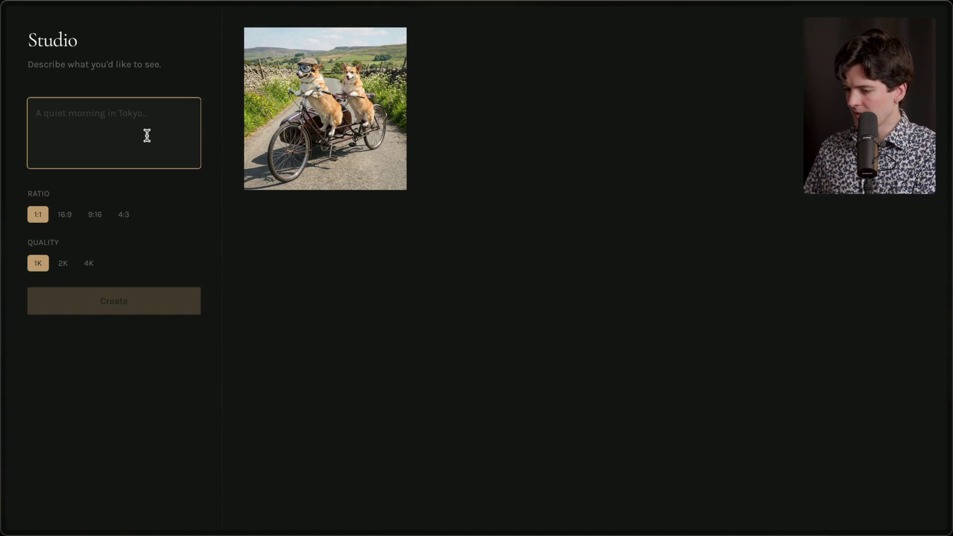
{"action": "type", "text": "Two"}
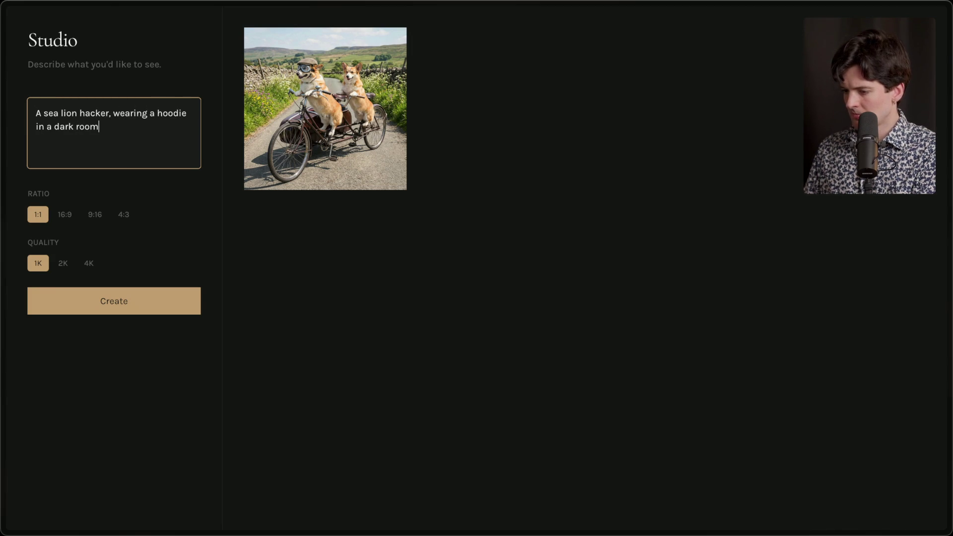
{"action": "left_click", "coordinate": [96, 296]}
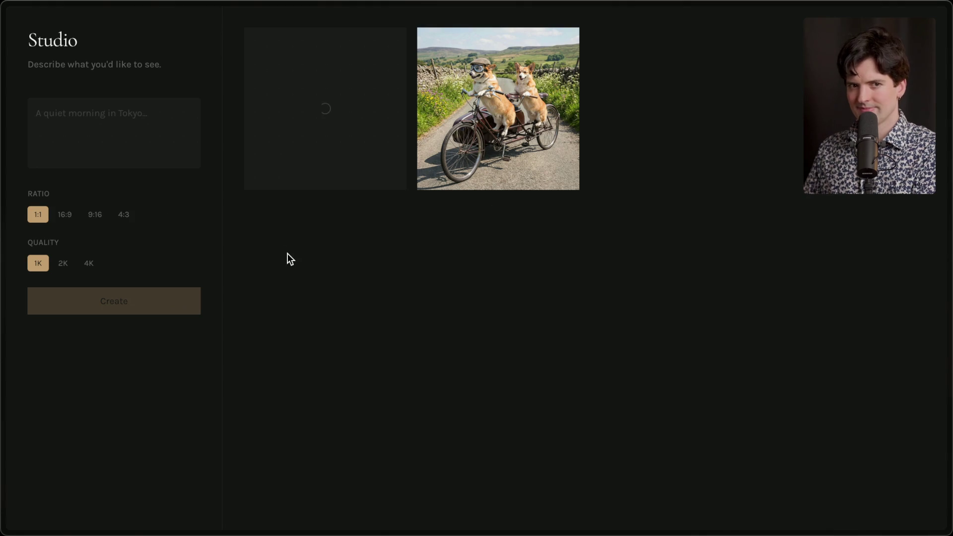
Step: Wait for the sea lion hacker image to finish, then check it beside the corgi bike picture
{"action": "mouse_move", "coordinate": [949, 328]}
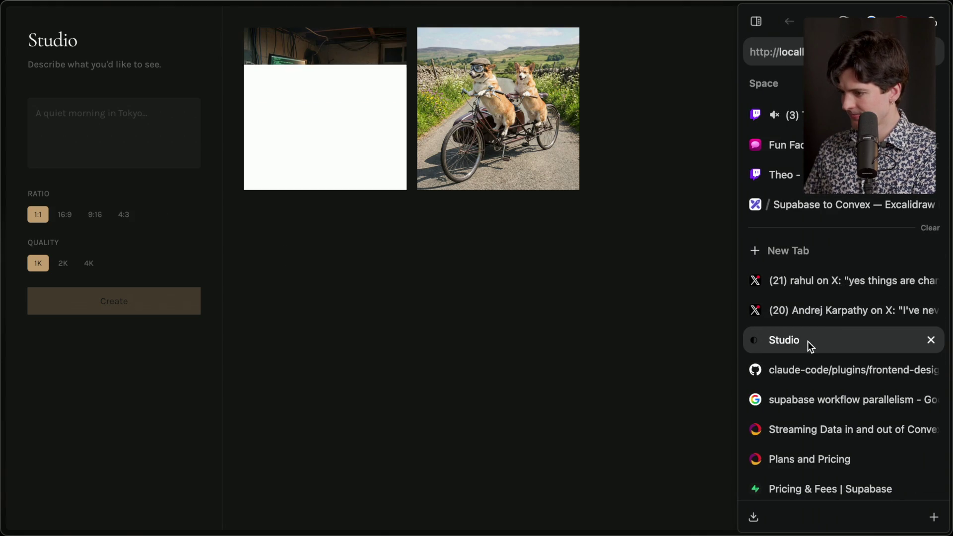
{"action": "mouse_move", "coordinate": [308, 106]}
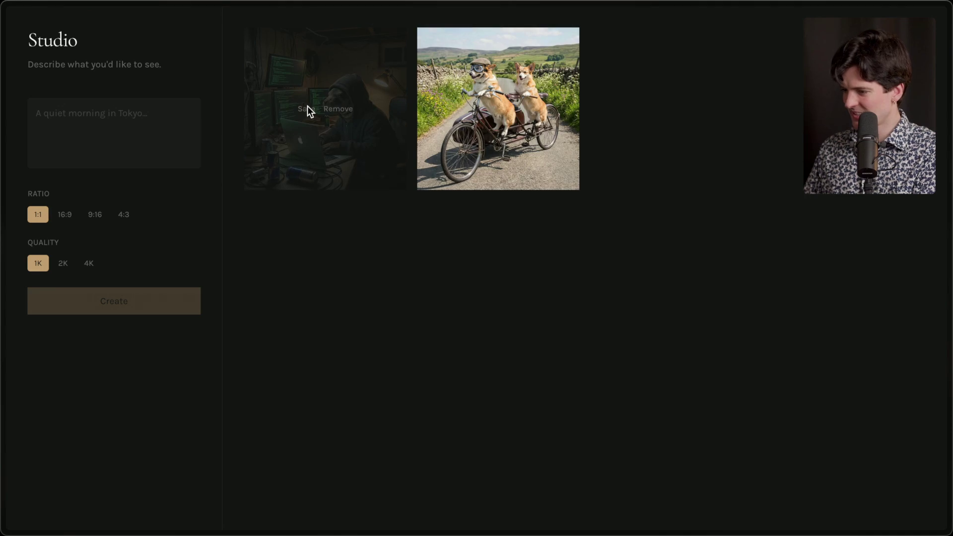
{"action": "mouse_move", "coordinate": [517, 114]}
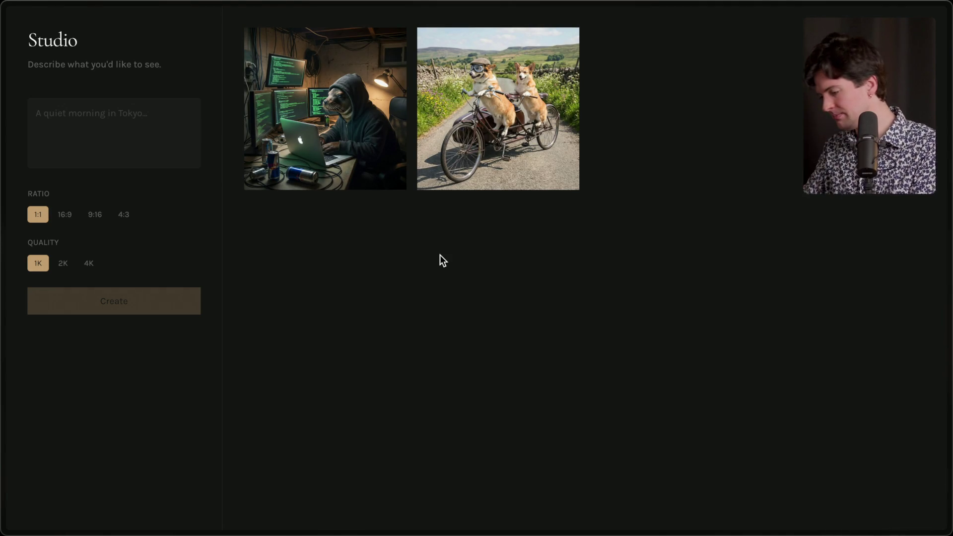
Step: Visit the GitHub frontend-design plugin tab, then the X post about programming
{"action": "mouse_move", "coordinate": [949, 338]}
{"action": "left_click", "coordinate": [817, 340]}
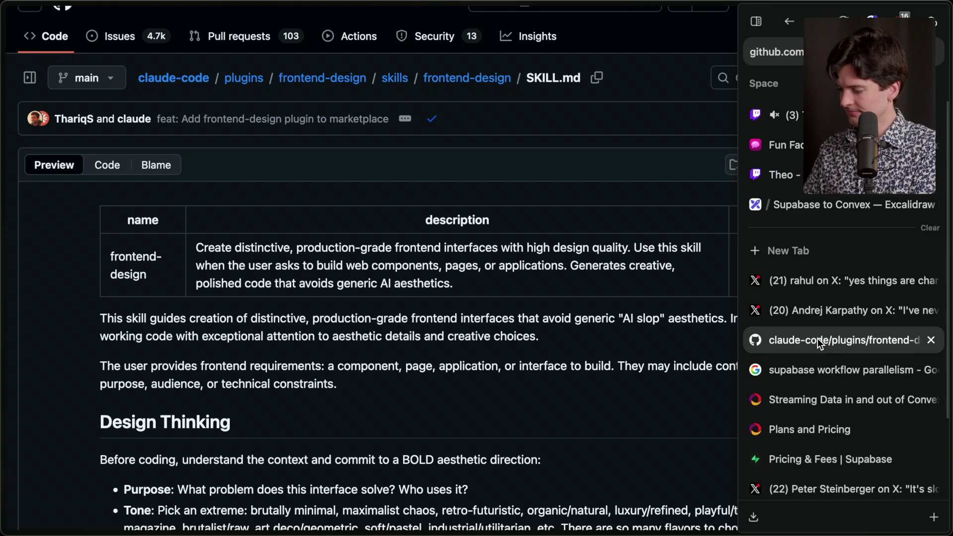
{"action": "left_click", "coordinate": [845, 304]}
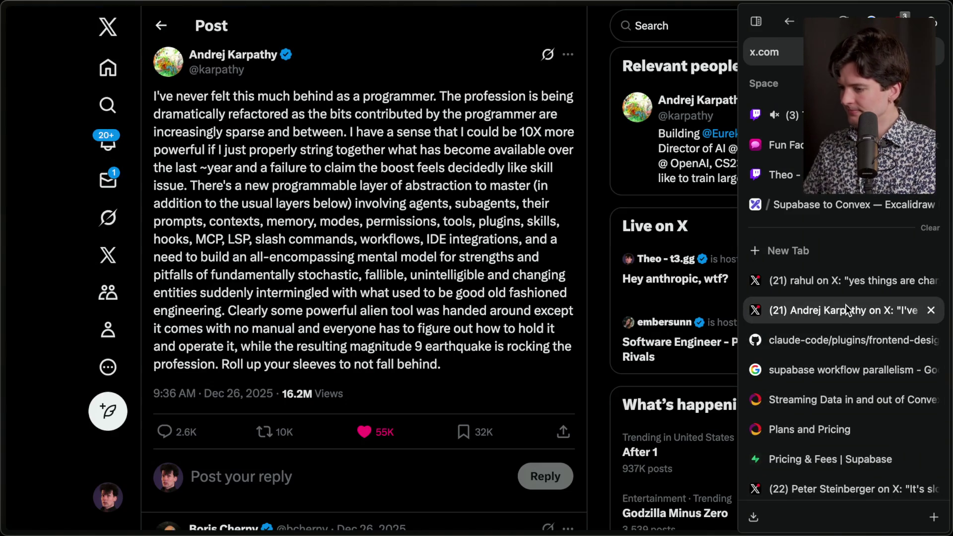
Step: Close the GitHub plugin tab and four leftover research tabs, then return to the Twitch dashboard
{"action": "left_click", "coordinate": [930, 341]}
{"action": "left_click", "coordinate": [931, 341]}
{"action": "left_click", "coordinate": [931, 341]}
{"action": "left_click", "coordinate": [931, 340]}
{"action": "left_click", "coordinate": [930, 340]}
{"action": "left_click", "coordinate": [930, 340]}
{"action": "left_click", "coordinate": [930, 340]}
{"action": "left_click", "coordinate": [930, 341]}
{"action": "left_click", "coordinate": [931, 340]}
{"action": "left_click", "coordinate": [800, 117]}
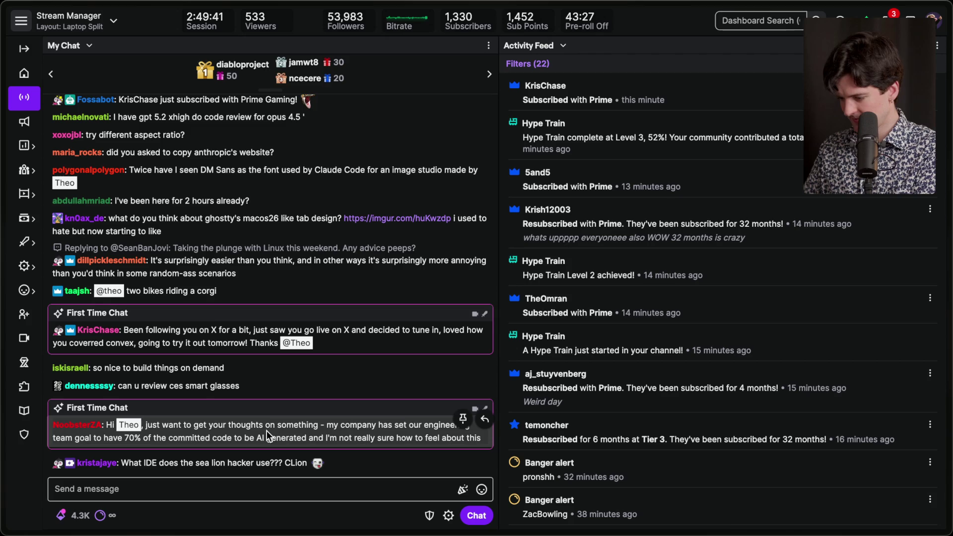
Step: Click into and out of the Twitch chat message box twice without sending anything
{"action": "left_click", "coordinate": [238, 487]}
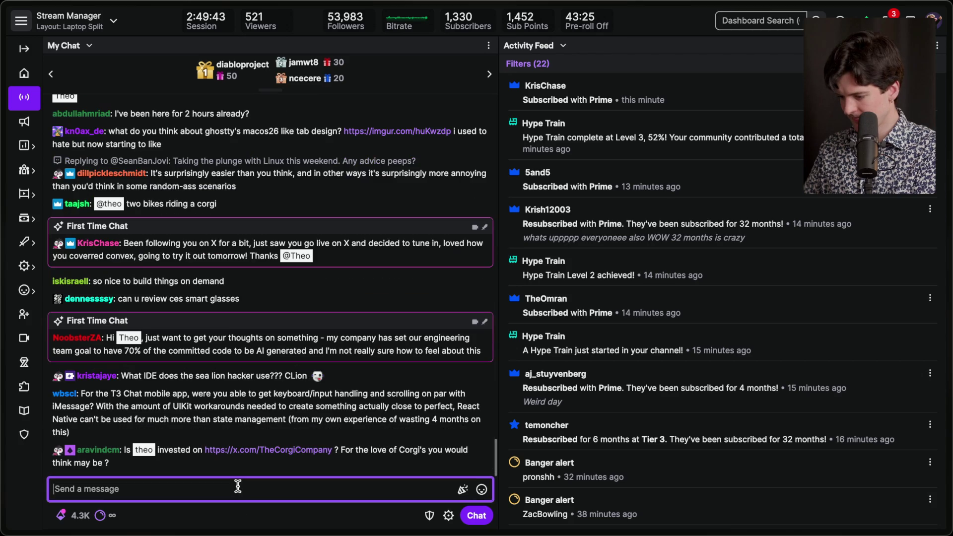
{"action": "left_click", "coordinate": [233, 524]}
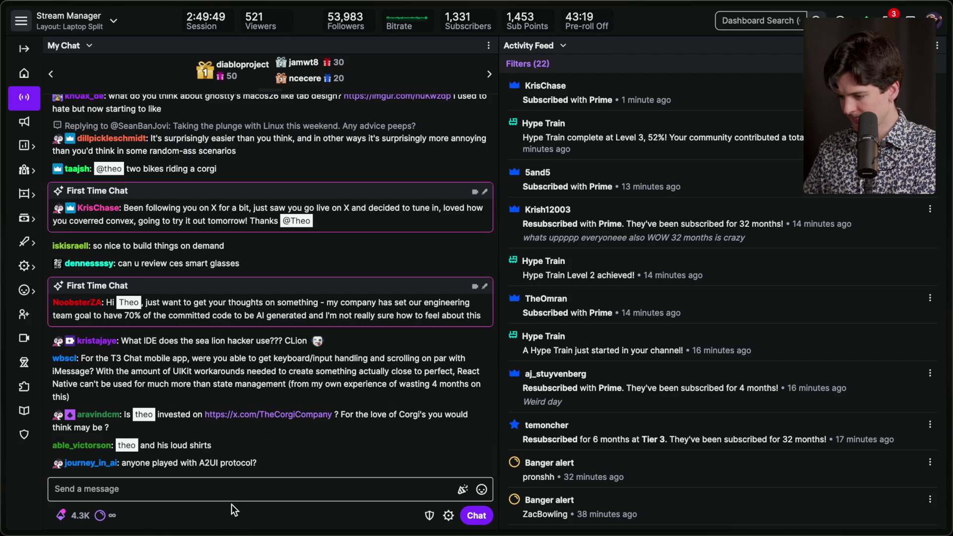
{"action": "left_click", "coordinate": [227, 495]}
{"action": "left_click", "coordinate": [218, 518]}
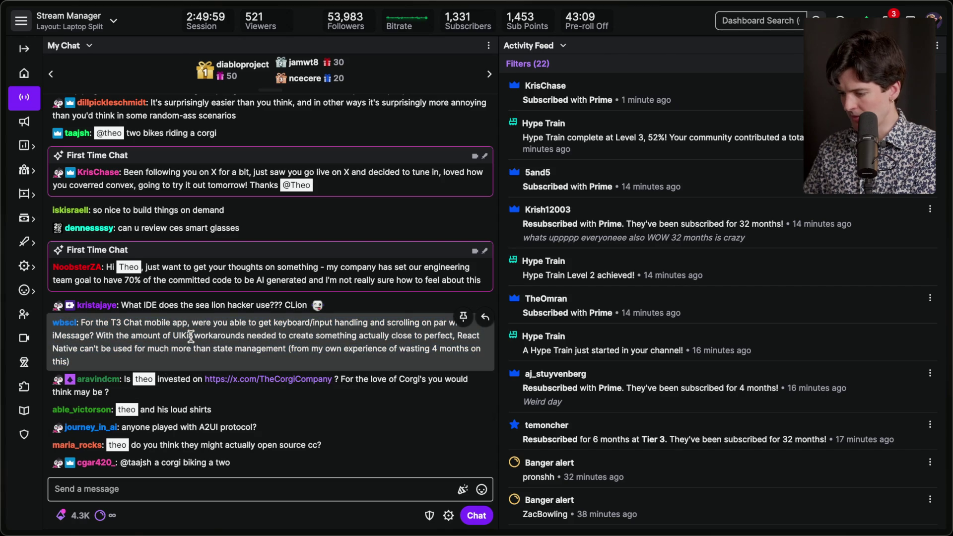
{"action": "left_click", "coordinate": [234, 379]}
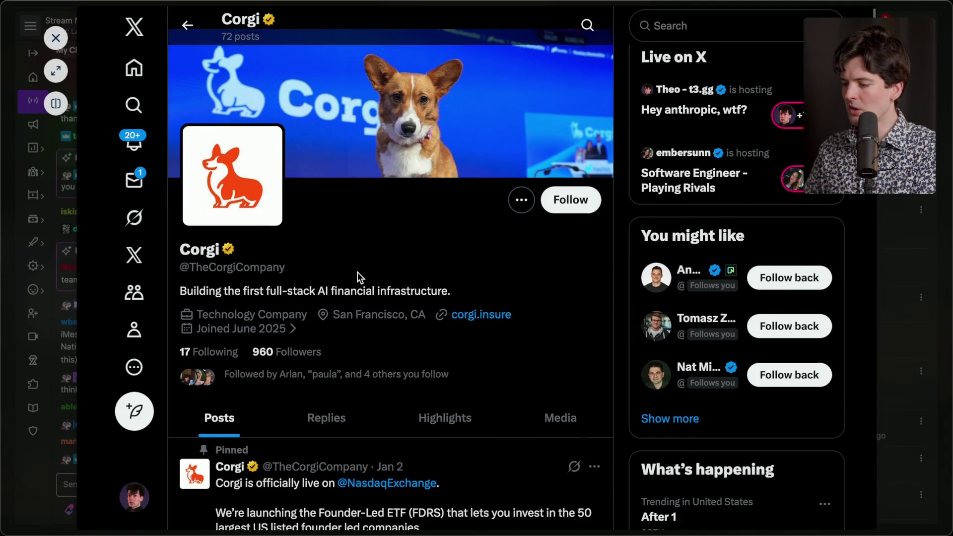
{"action": "scroll", "coordinate": [358, 276], "scroll_direction": "down", "scroll_amount": 3}
{"action": "scroll", "coordinate": [357, 272], "scroll_direction": "down", "scroll_amount": 6}
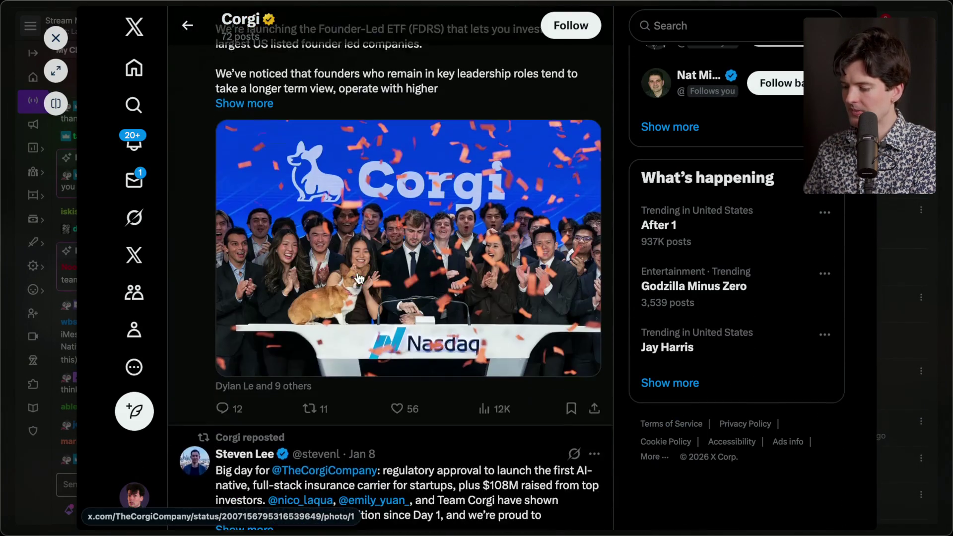
{"action": "scroll", "coordinate": [358, 277], "scroll_direction": "up", "scroll_amount": 2}
{"action": "scroll", "coordinate": [358, 277], "scroll_direction": "down", "scroll_amount": 1}
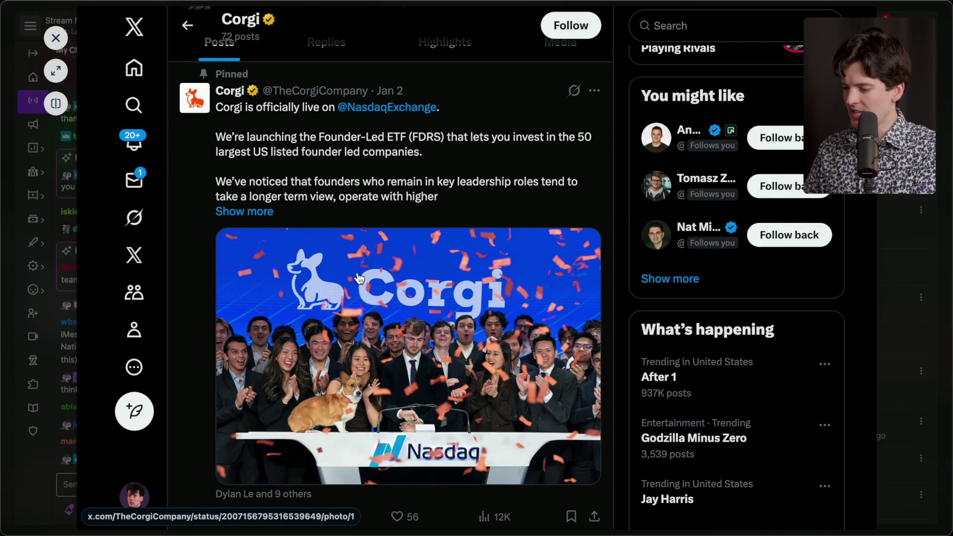
{"action": "scroll", "coordinate": [358, 278], "scroll_direction": "down", "scroll_amount": 1}
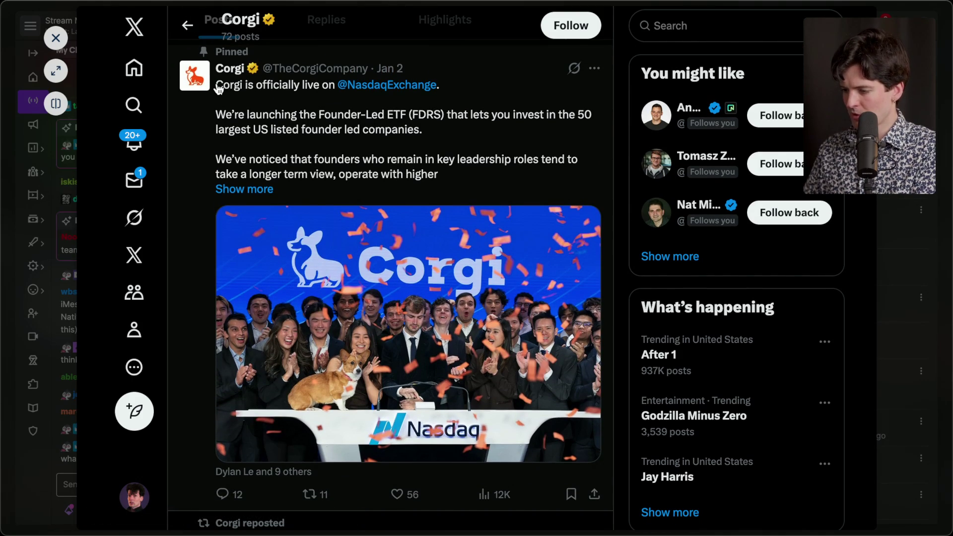
{"action": "left_click_drag", "start_coordinate": [218, 85], "coordinate": [489, 198]}
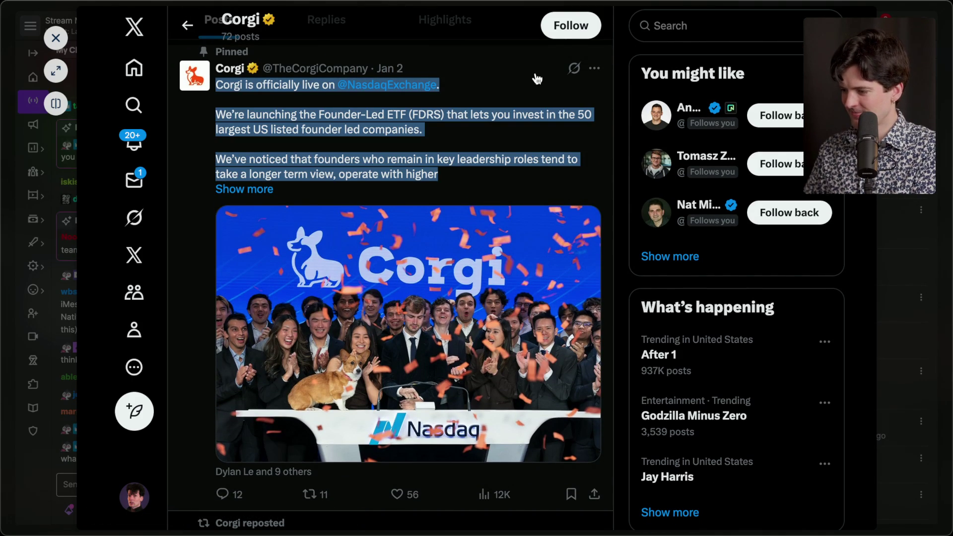
{"action": "scroll", "coordinate": [537, 79], "scroll_direction": "up", "scroll_amount": 3}
{"action": "left_click", "coordinate": [619, 74]}
{"action": "scroll", "coordinate": [620, 73], "scroll_direction": "up", "scroll_amount": 3}
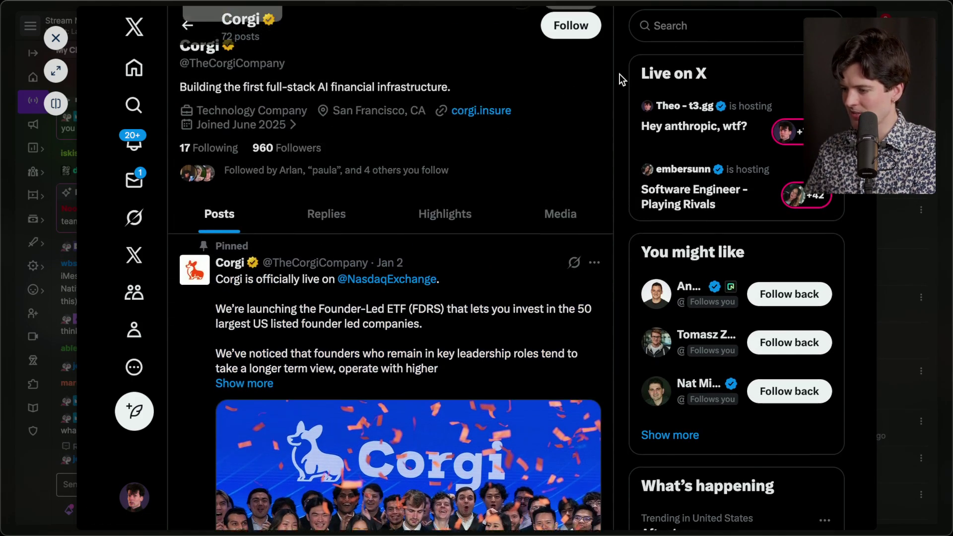
{"action": "key", "text": "Escape"}
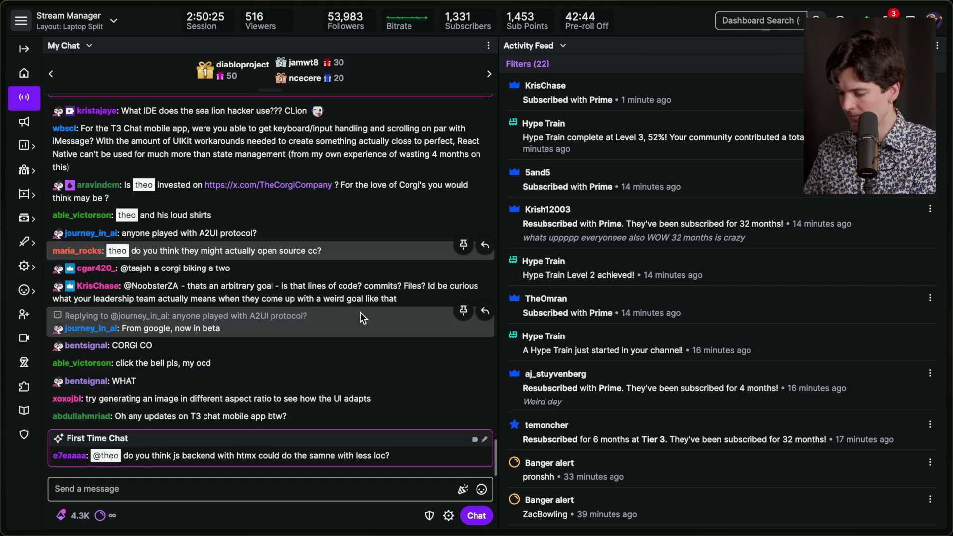
Step: Load localhost:5173/ in a new tab to bring up the Studio image page
{"action": "mouse_move", "coordinate": [949, 213]}
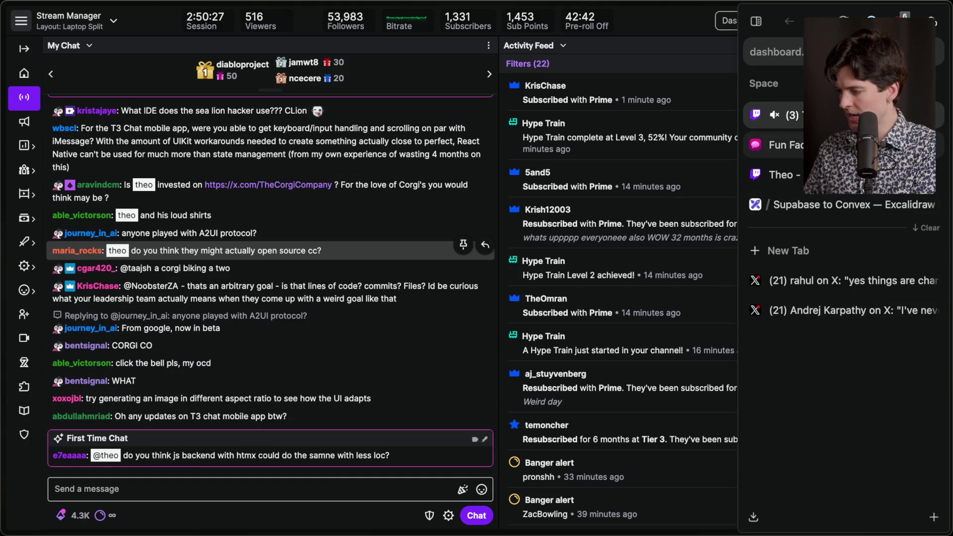
{"action": "left_click", "coordinate": [820, 204]}
{"action": "left_click", "coordinate": [816, 253]}
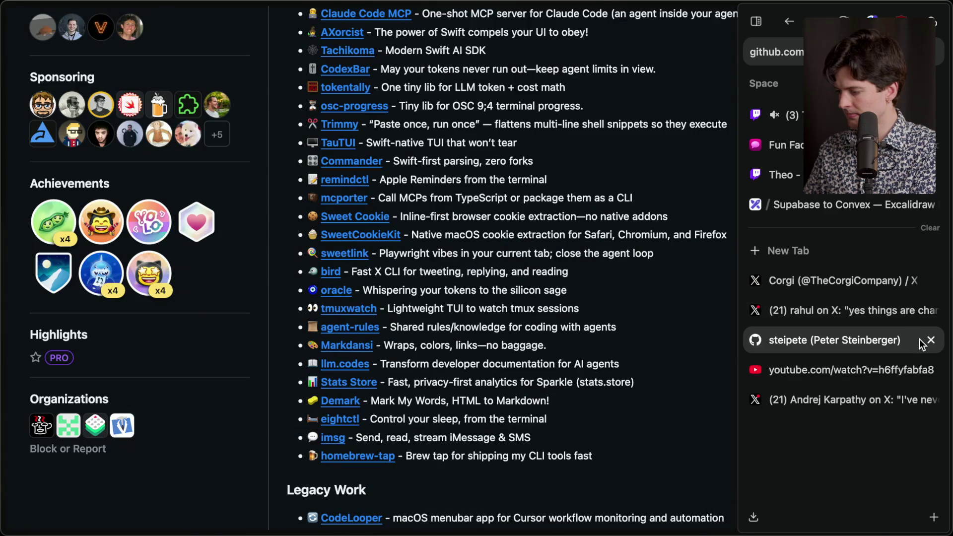
{"action": "left_click", "coordinate": [894, 311]}
{"action": "left_click", "coordinate": [826, 254]}
{"action": "type", "text": "localhost:5173/"}
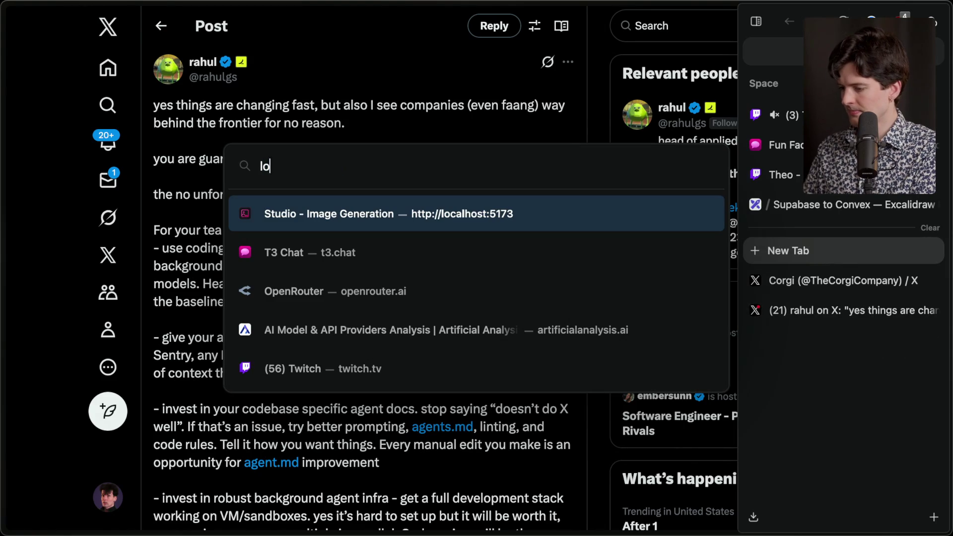
{"action": "key", "text": "Return"}
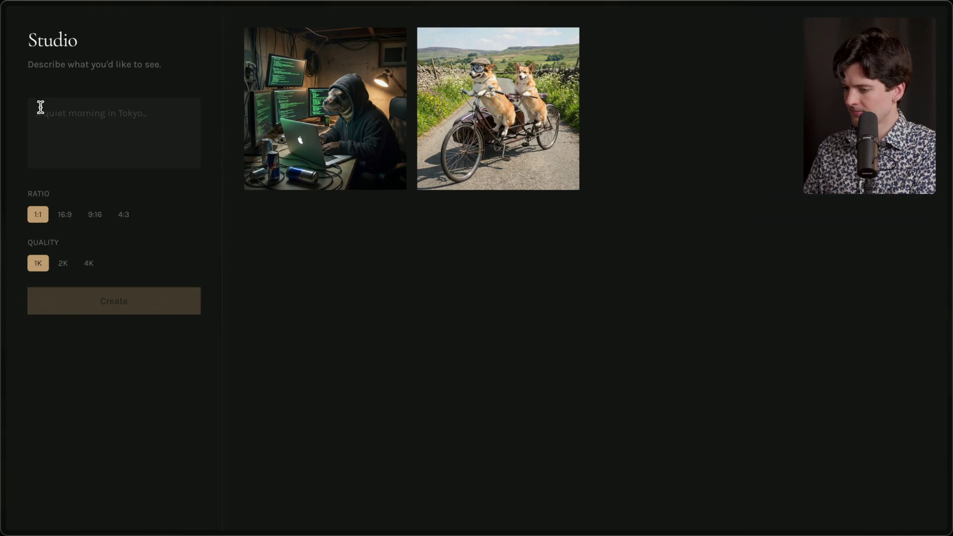
Step: Generate a 9:16 image of a corgi wearing a 'T3' hat, then go to Twitch Stream Manager
{"action": "left_click", "coordinate": [123, 214]}
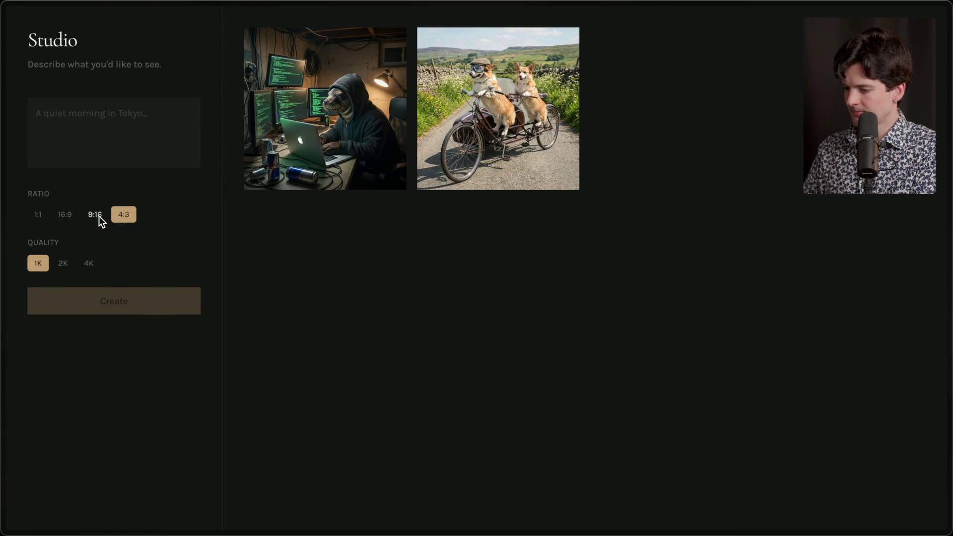
{"action": "left_click", "coordinate": [95, 215]}
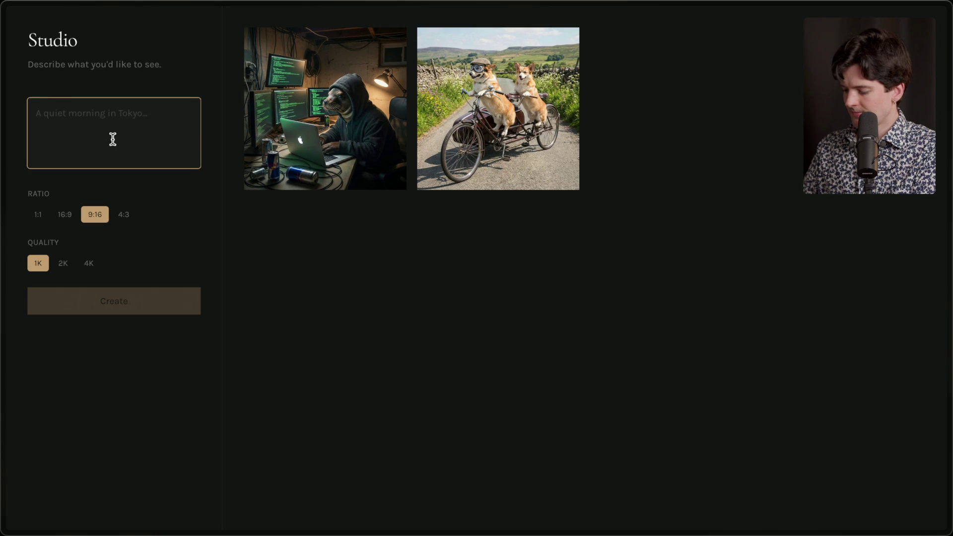
{"action": "type", "text": "A corgi wearing a h"}
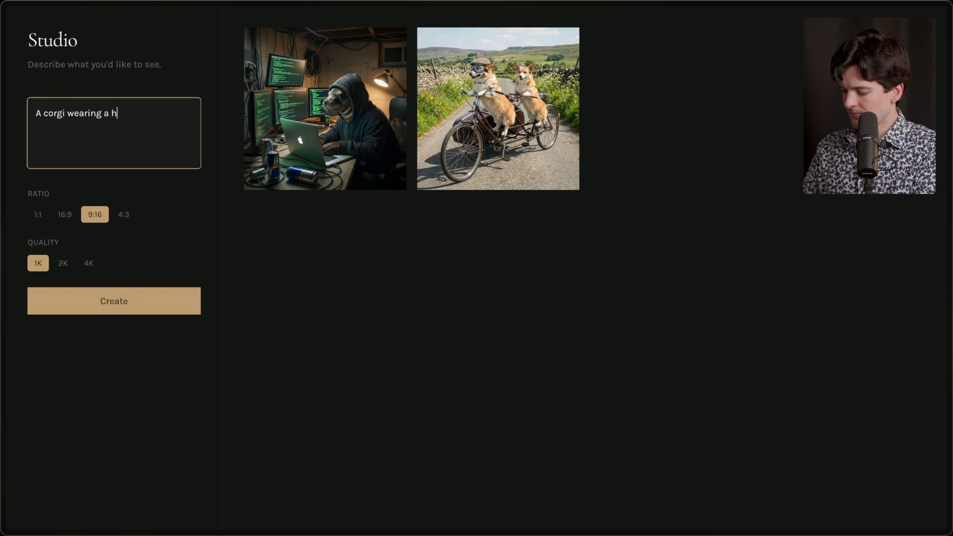
{"action": "type", "text": "y "}
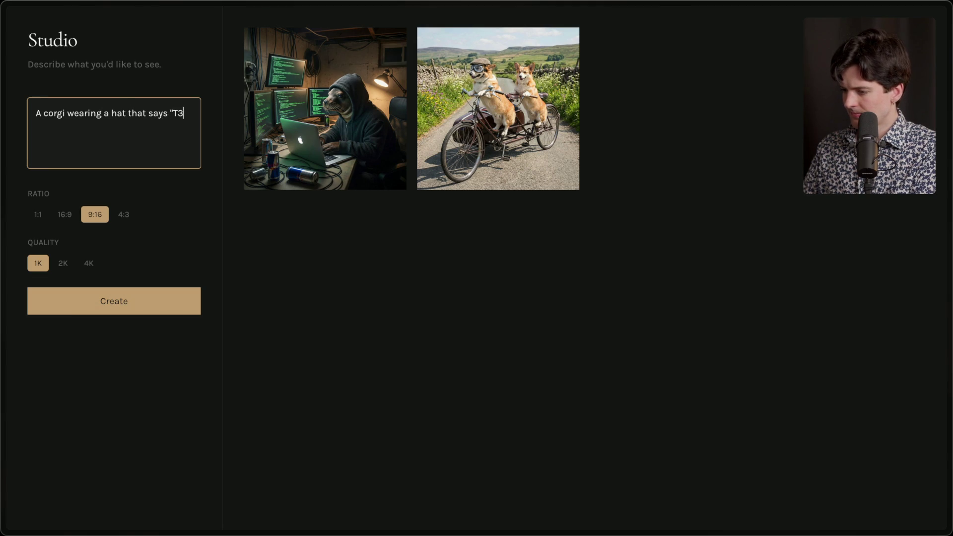
{"action": "type", "text": "it"}
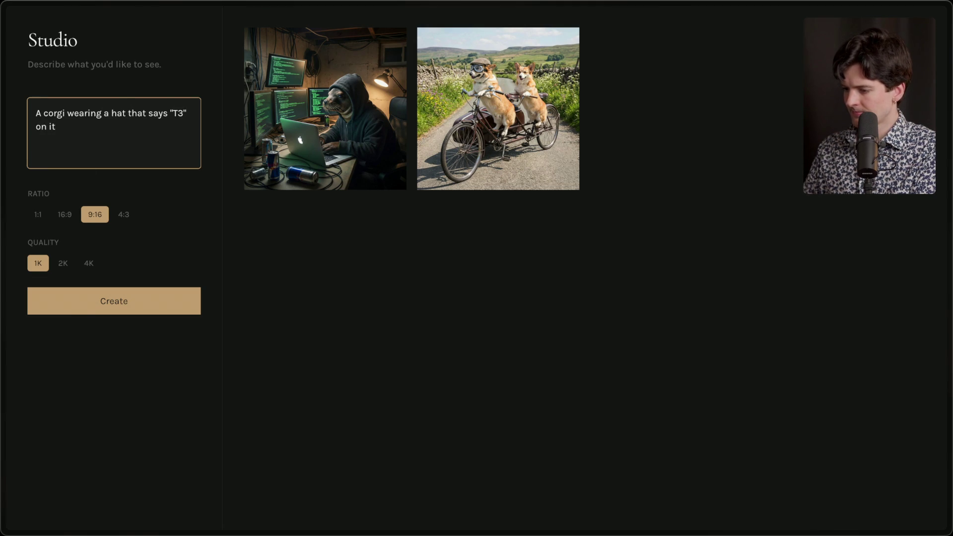
{"action": "left_click", "coordinate": [82, 304]}
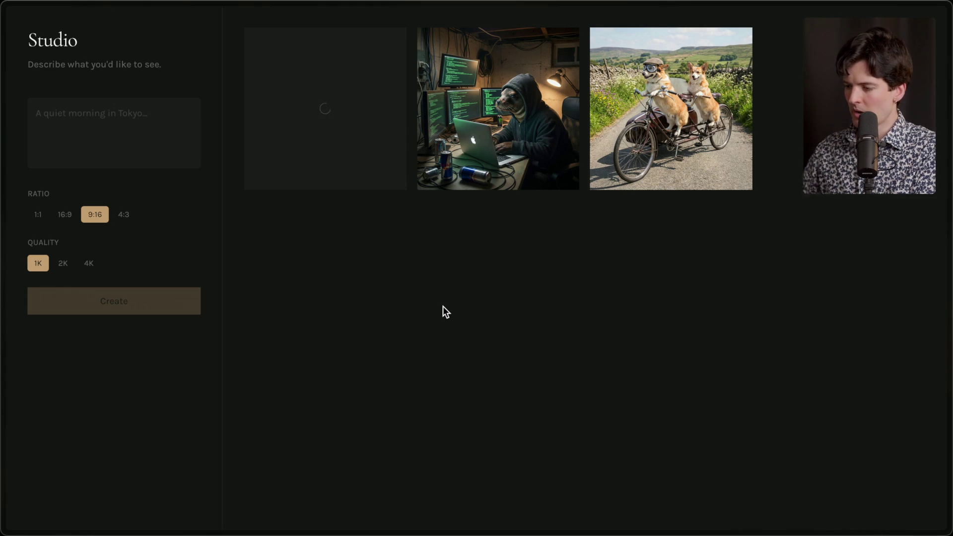
{"action": "mouse_move", "coordinate": [946, 298]}
{"action": "left_click", "coordinate": [787, 110]}
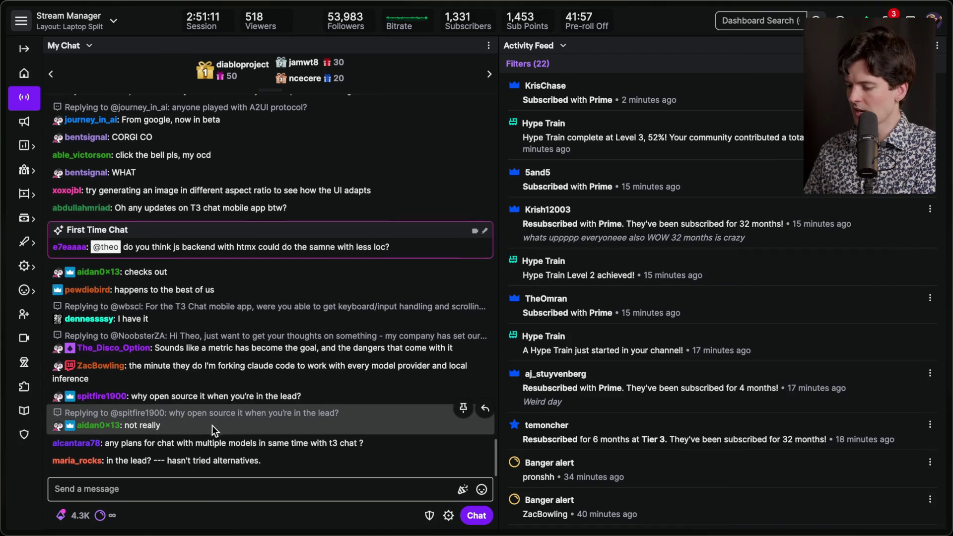
Step: Save the T3 corgi image as studio-1768009766725.png, view it in Preview, then close it
{"action": "mouse_move", "coordinate": [948, 223]}
{"action": "left_click", "coordinate": [821, 281]}
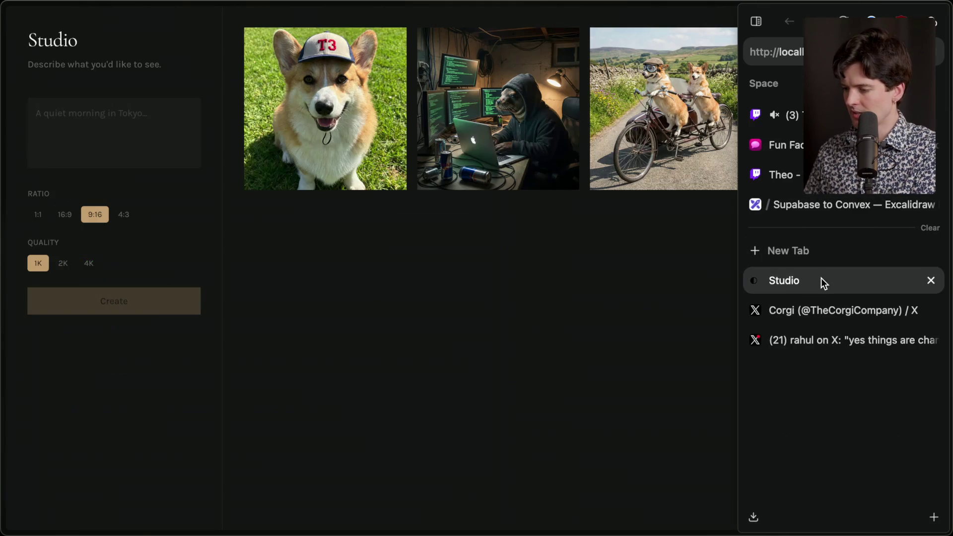
{"action": "left_click", "coordinate": [305, 110]}
{"action": "mouse_move", "coordinate": [948, 348]}
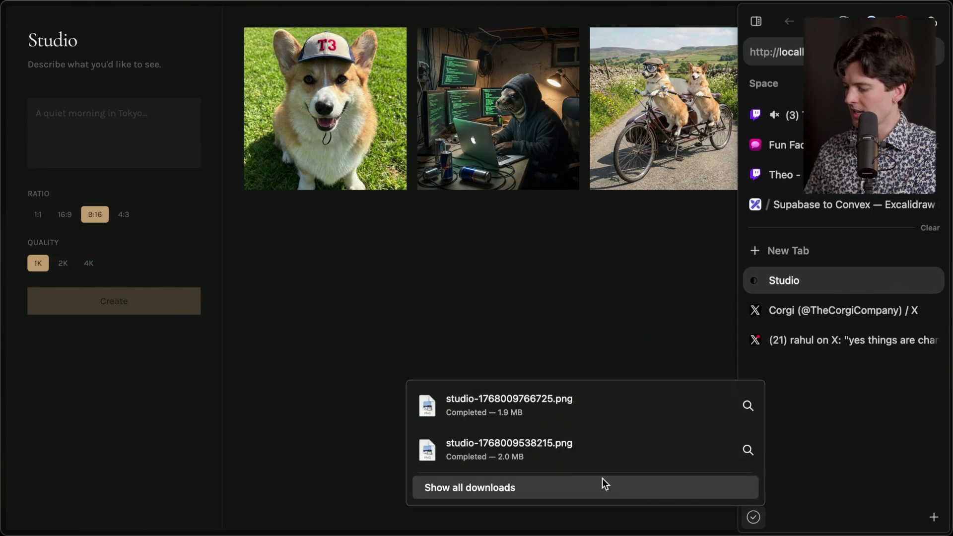
{"action": "left_click", "coordinate": [518, 411]}
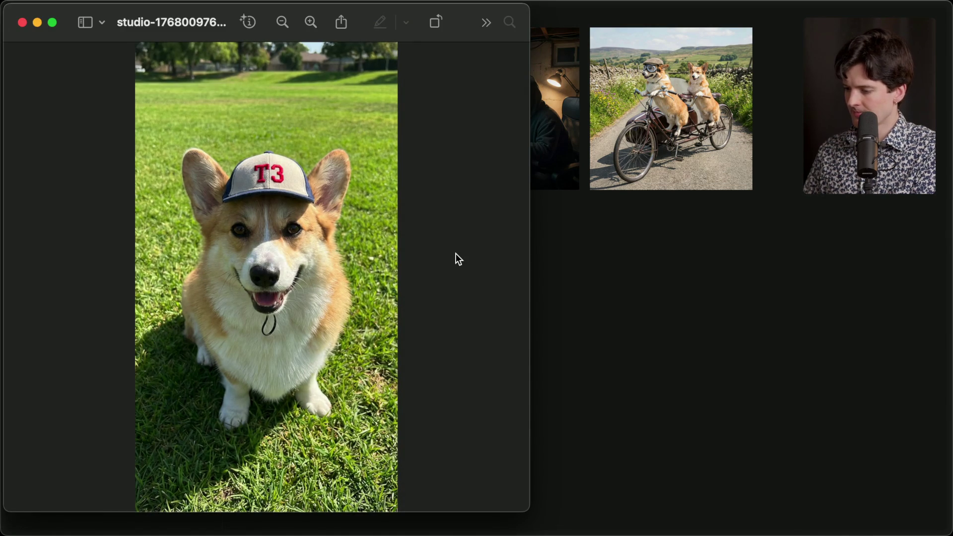
{"action": "key", "text": "super+w"}
Step: Return to Twitch Stream Manager and close the Studio app tab
{"action": "mouse_move", "coordinate": [933, 193]}
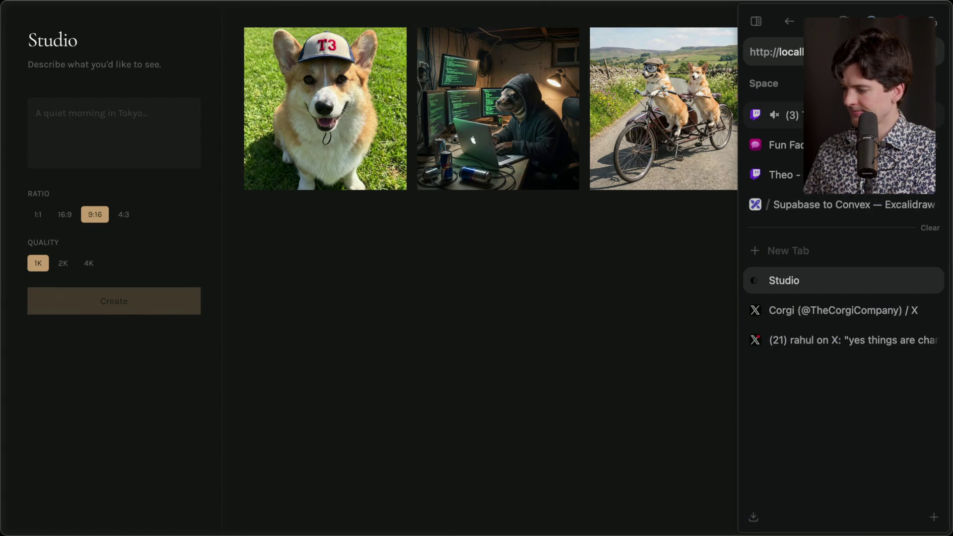
{"action": "left_click", "coordinate": [774, 116]}
{"action": "left_click", "coordinate": [927, 279]}
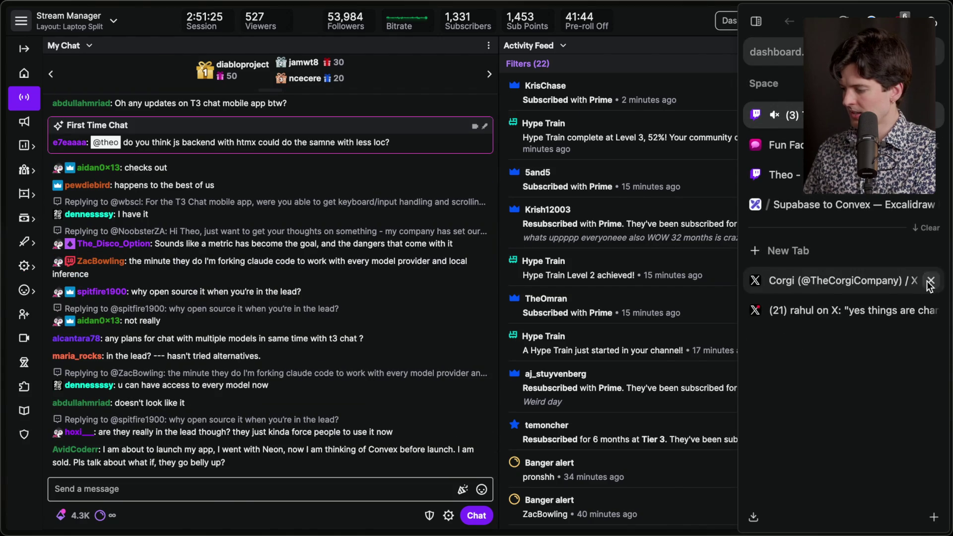
Step: Close the Corgi profile tab and open the quoted post about feeling behind as a programmer
{"action": "left_click", "coordinate": [902, 292]}
{"action": "left_click", "coordinate": [901, 308]}
{"action": "left_click", "coordinate": [931, 281]}
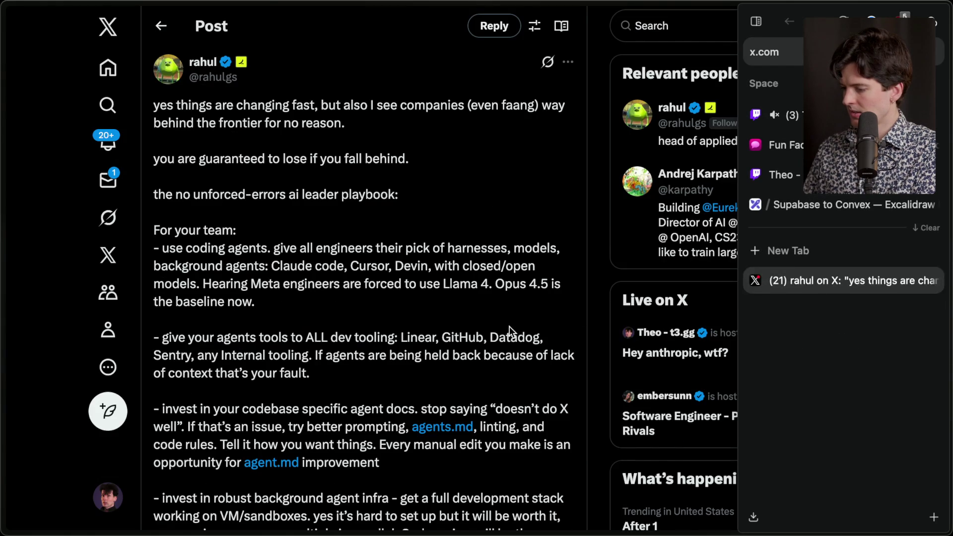
{"action": "scroll", "coordinate": [509, 327], "scroll_direction": "down", "scroll_amount": 5}
{"action": "scroll", "coordinate": [509, 327], "scroll_direction": "down", "scroll_amount": 12}
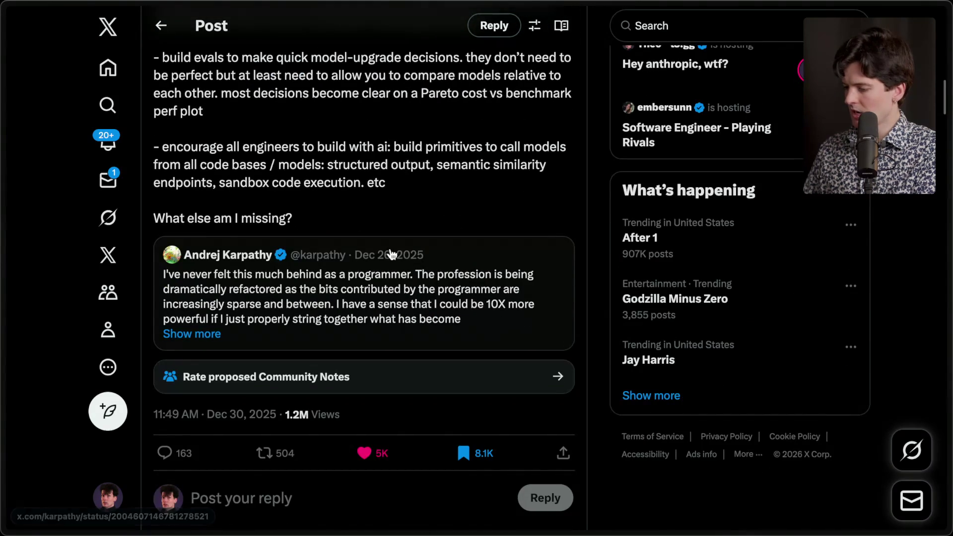
{"action": "mouse_move", "coordinate": [943, 213]}
{"action": "left_click", "coordinate": [840, 311]}
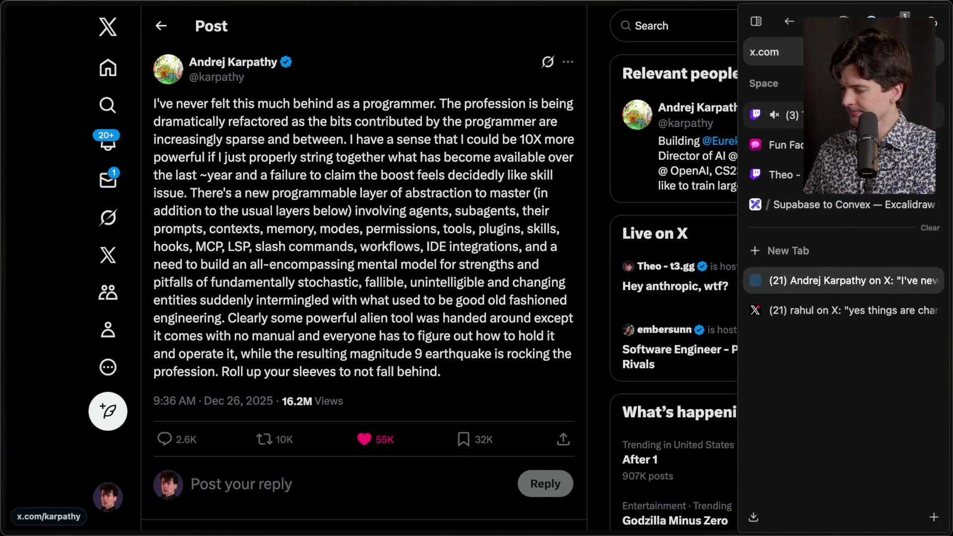
Step: Go back to the Twitch stream manager chat box, then switch to the Claude Code terminal
{"action": "left_click", "coordinate": [792, 115]}
{"action": "left_click", "coordinate": [263, 492]}
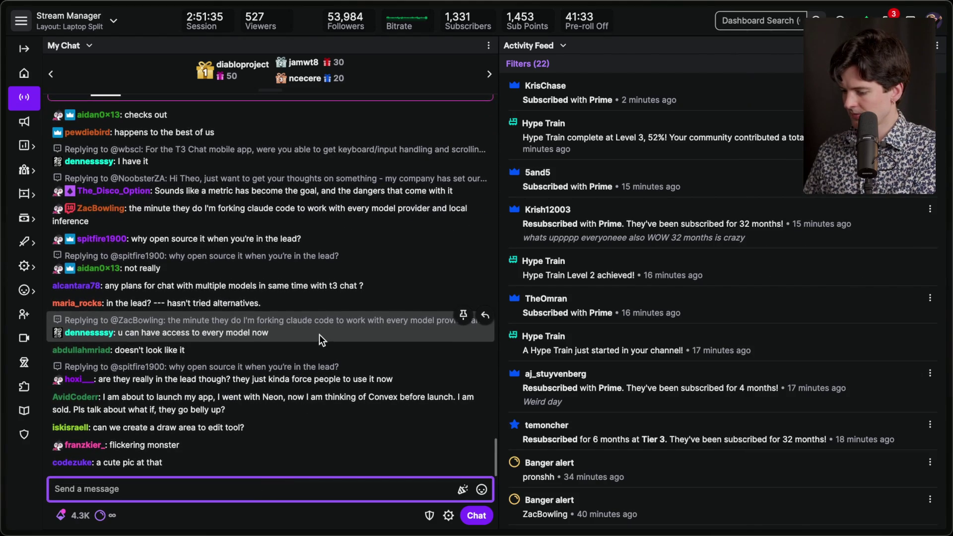
{"action": "mouse_move", "coordinate": [948, 262]}
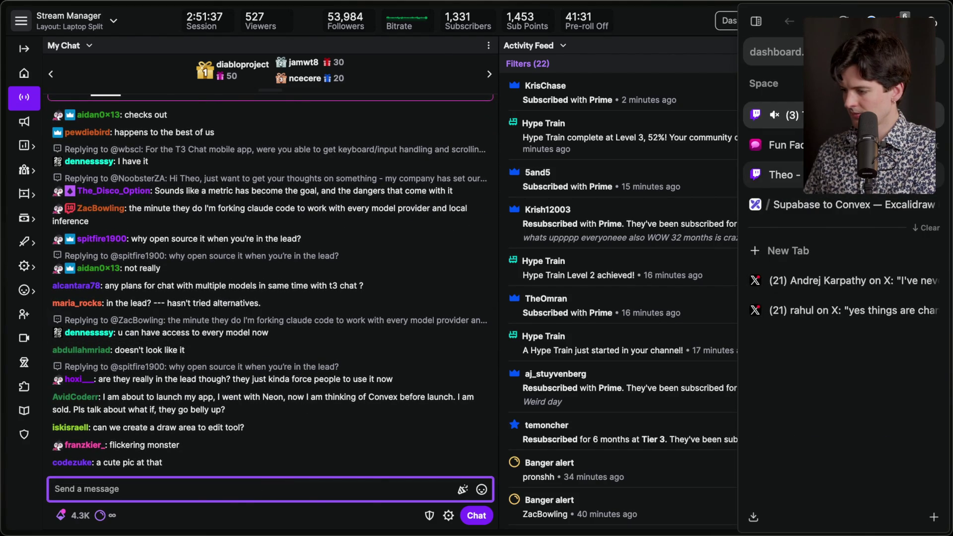
{"action": "key", "text": "super+Tab"}
{"action": "key", "text": "super+Tab"}
{"action": "key", "text": "super+Tab"}
{"action": "key", "text": "super+Tab"}
{"action": "key", "text": "super+Tab"}
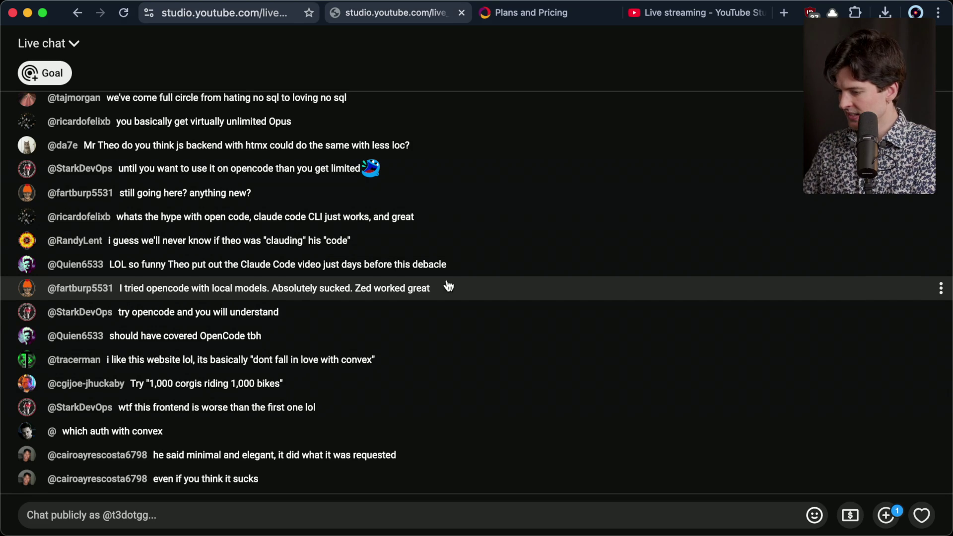
Step: Send '/marker youre falling behind' in Stream Manager chat, then return to the companies-falling-behind X post
{"action": "key", "text": "super+Tab"}
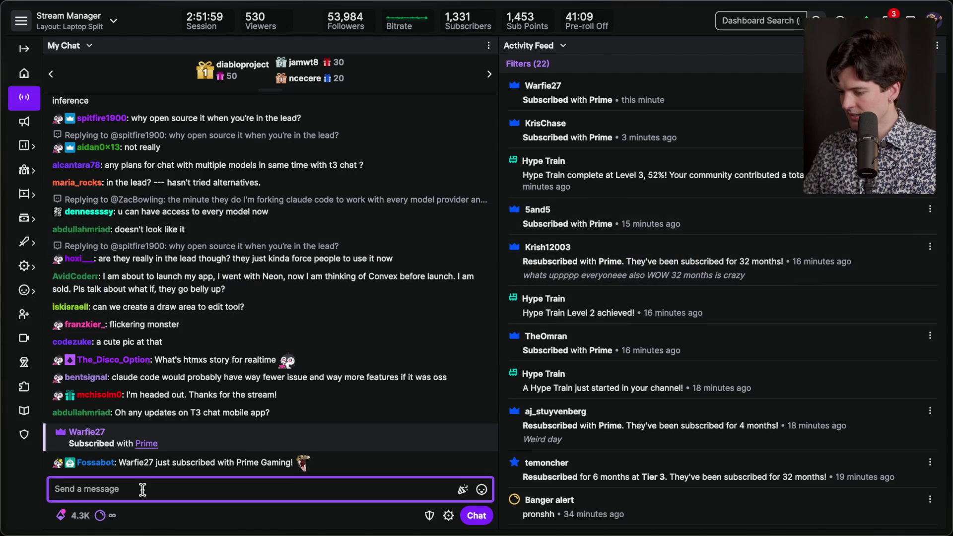
{"action": "type", "text": "/marker"}
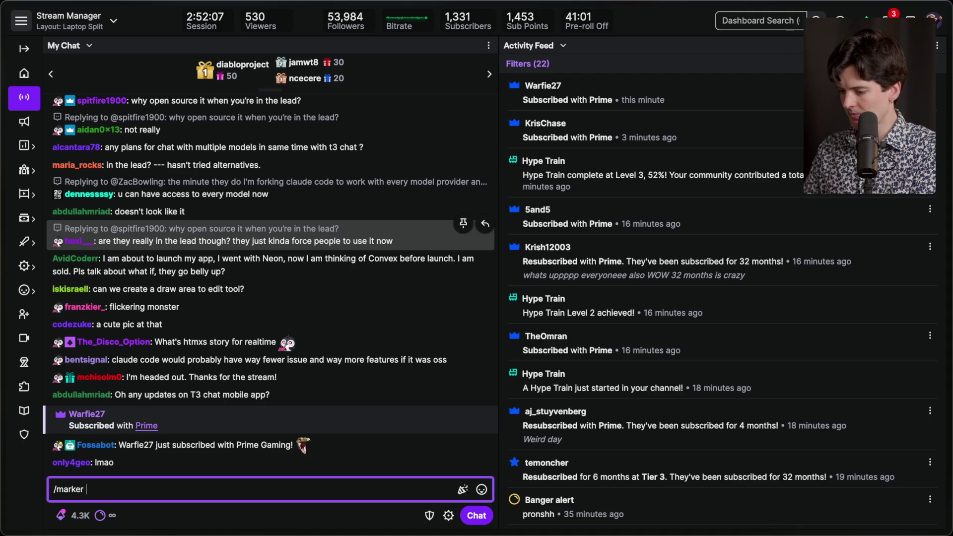
{"action": "type", "text": "youre falling behind"}
{"action": "key", "text": "Return"}
{"action": "mouse_move", "coordinate": [948, 282]}
{"action": "left_click", "coordinate": [824, 309]}
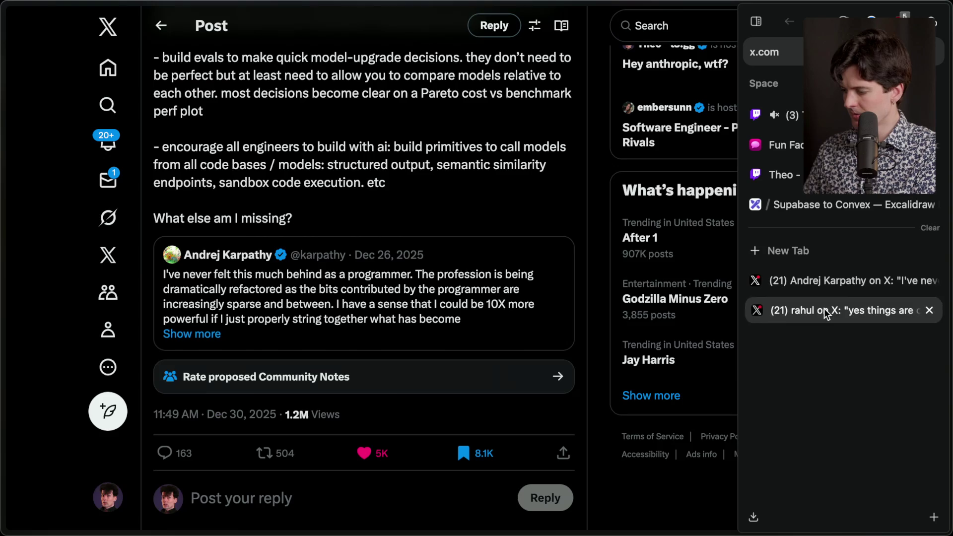
Step: Open the 'never felt this behind as a programmer' post and highlight its closing sentences
{"action": "left_click", "coordinate": [825, 279]}
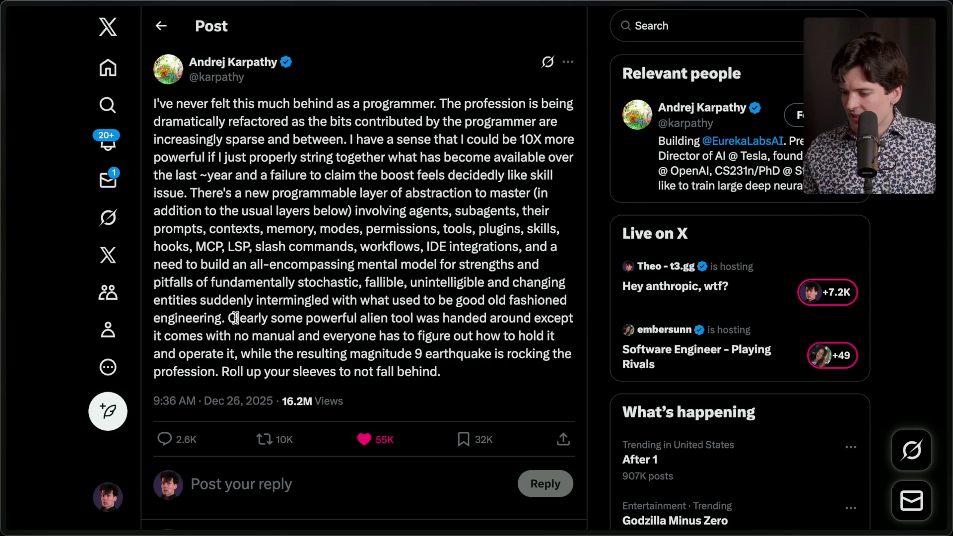
{"action": "left_click_drag", "start_coordinate": [227, 318], "coordinate": [453, 377]}
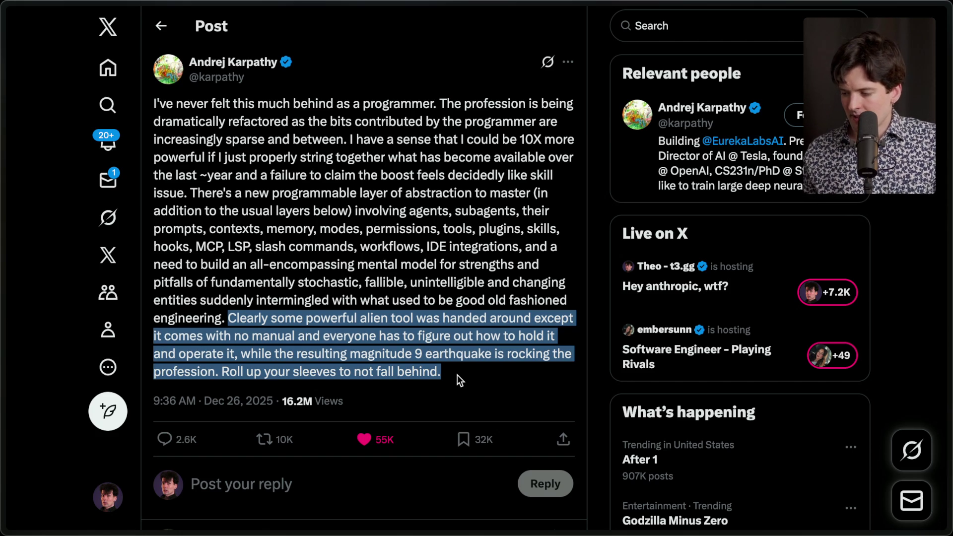
Step: Clear the highlight and show the drawings list on the Supabase to Convex Excalidraw board
{"action": "left_click", "coordinate": [456, 373]}
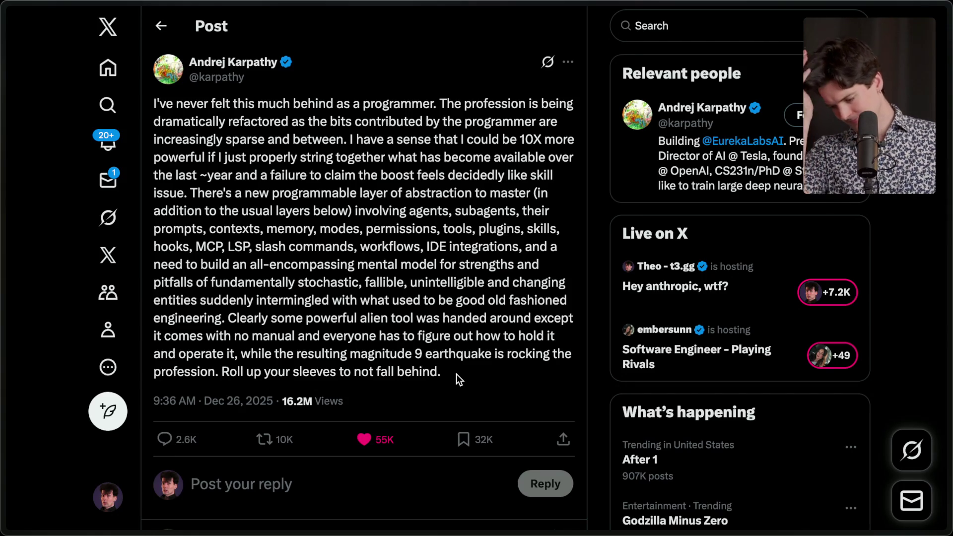
{"action": "mouse_move", "coordinate": [871, 289]}
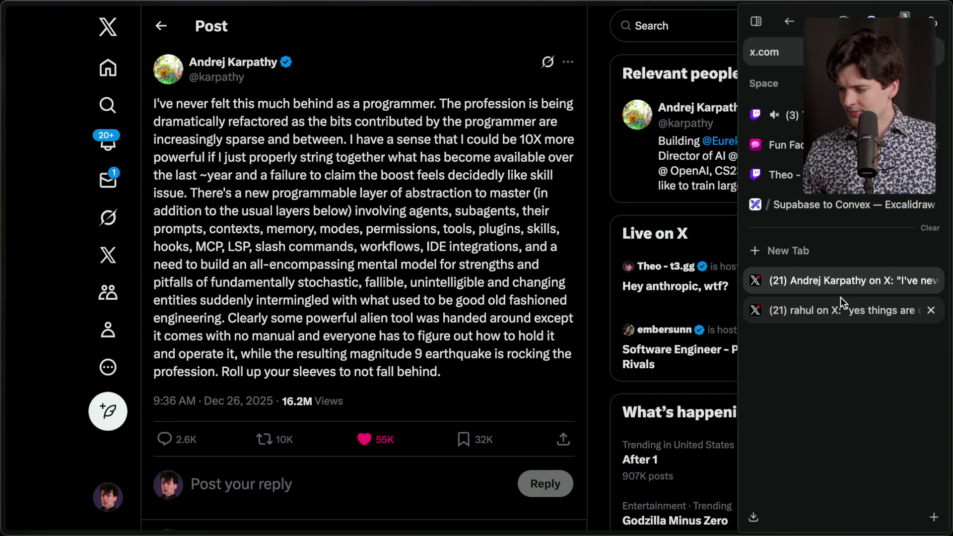
{"action": "left_click", "coordinate": [825, 203]}
{"action": "left_click", "coordinate": [31, 37]}
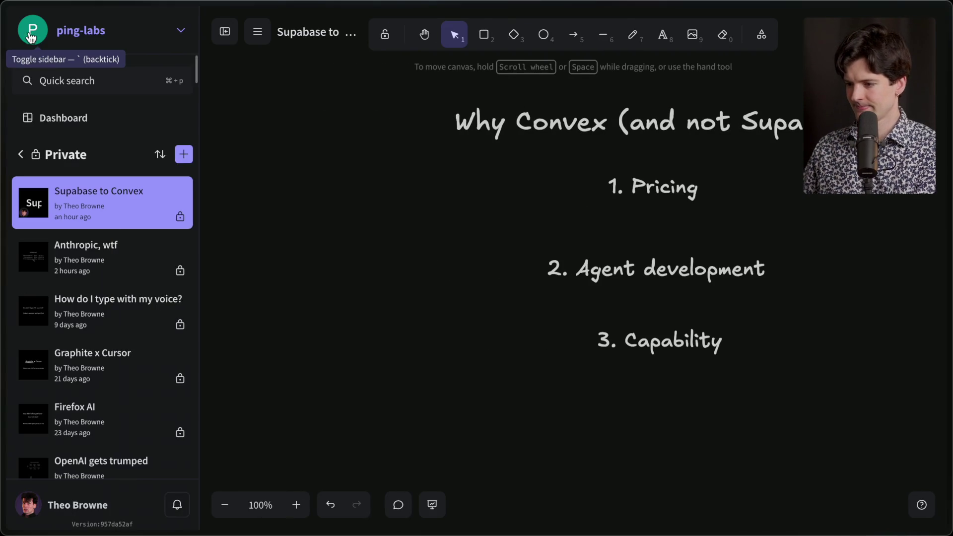
Step: Create a new private drawing named 'Don't fall behind' and hide the drawings list
{"action": "left_click", "coordinate": [185, 154]}
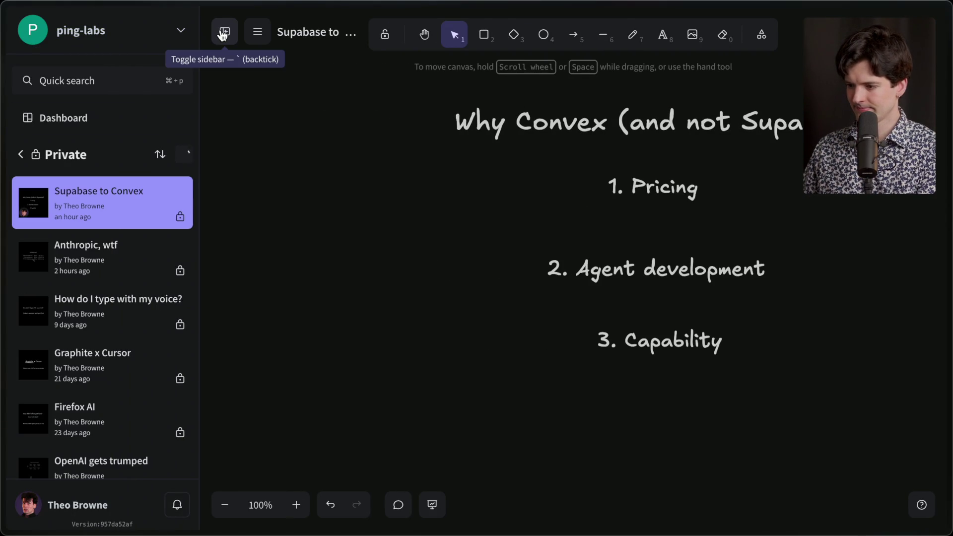
{"action": "left_click", "coordinate": [223, 34]}
{"action": "left_click", "coordinate": [144, 33]}
{"action": "type", "text": "Don't fall behind"}
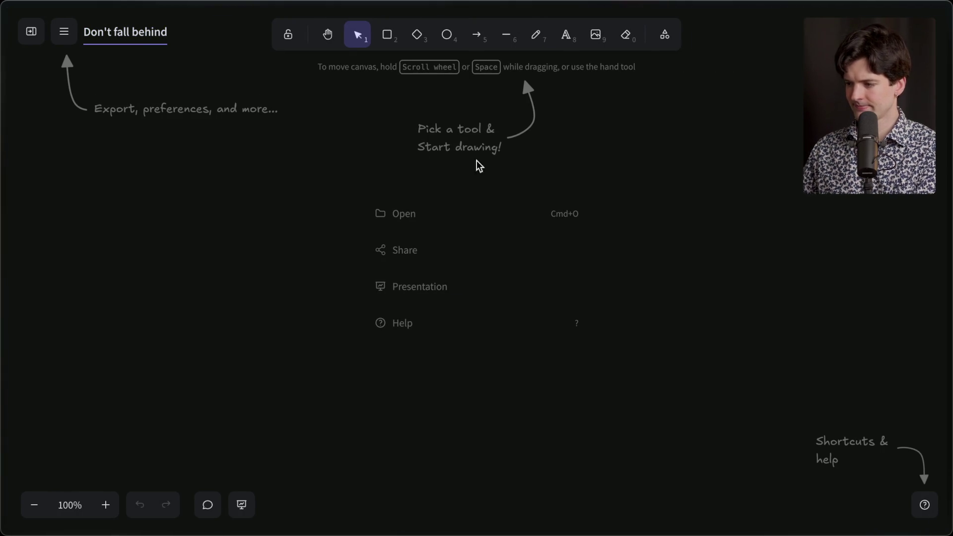
Step: Add the extra-large heading 'A guide to not falling behind' near the top of the canvas
{"action": "left_click", "coordinate": [568, 35]}
{"action": "left_click", "coordinate": [481, 127]}
{"action": "left_click", "coordinate": [131, 217]}
{"action": "type", "text": "A guide to not falling behind"}
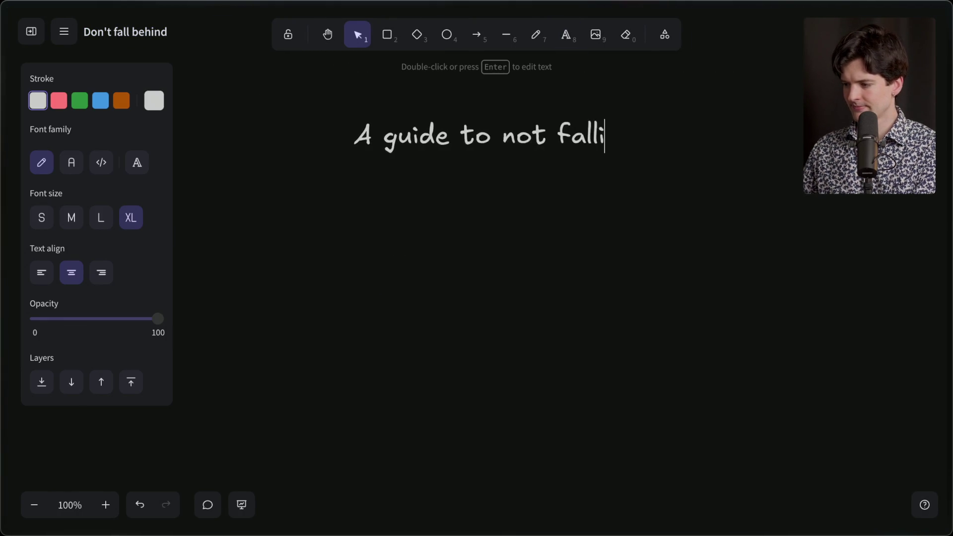
{"action": "left_click", "coordinate": [413, 270]}
{"action": "left_click_drag", "start_coordinate": [472, 143], "coordinate": [465, 117]}
{"action": "left_click", "coordinate": [450, 173]}
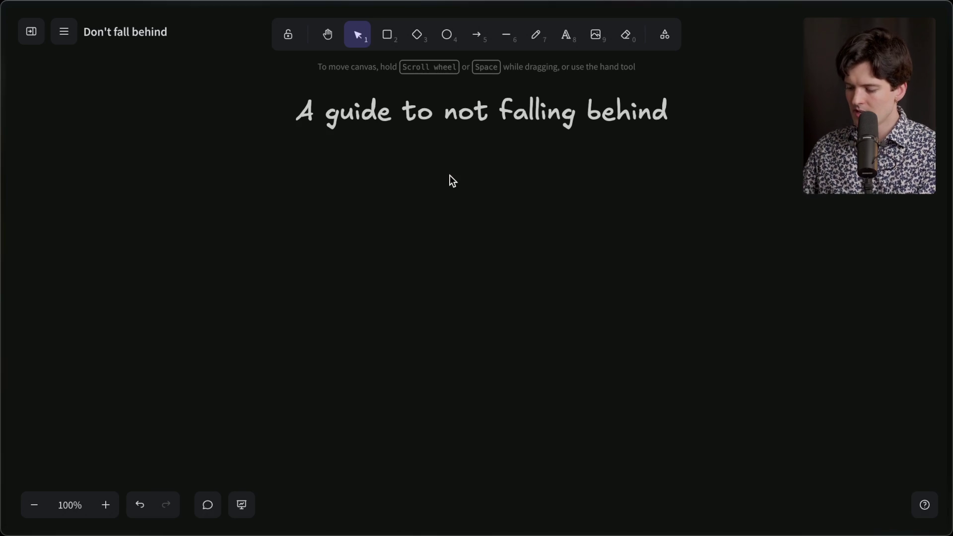
Step: Add the quote "it's better to be late than early" just below the heading
{"action": "left_click", "coordinate": [566, 34]}
{"action": "left_click", "coordinate": [470, 204]}
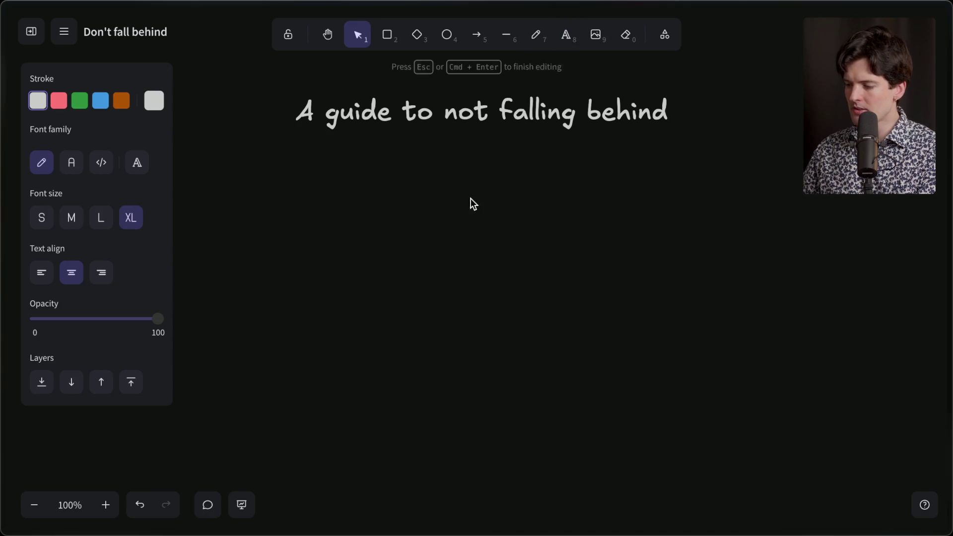
{"action": "key", "text": "Escape"}
{"action": "double_click", "coordinate": [471, 236]}
{"action": "type", "text": "\"it's better to be late than early\""}
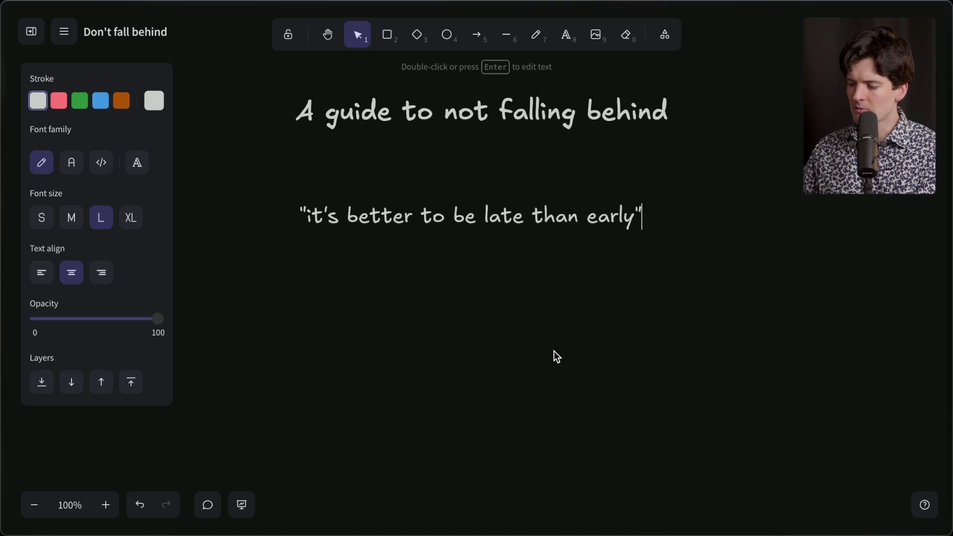
{"action": "key", "text": "Escape"}
{"action": "left_click_drag", "start_coordinate": [453, 219], "coordinate": [473, 207]}
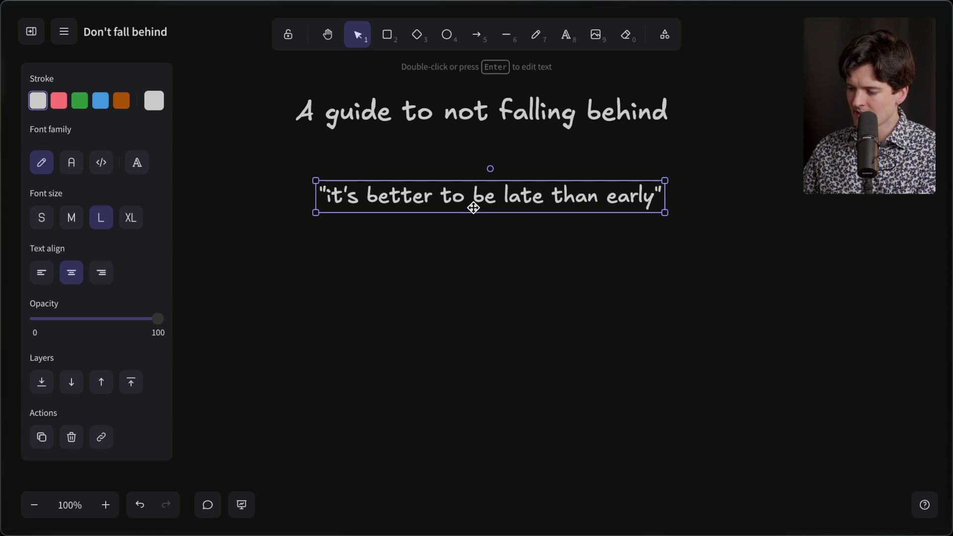
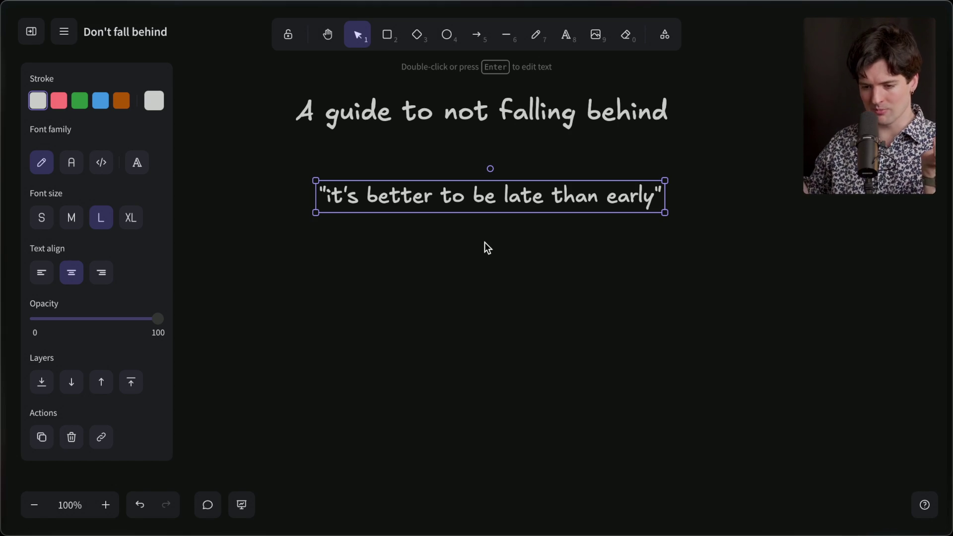
Step: Read the X post about falling behind, then go back to the Don't fall behind board
{"action": "mouse_move", "coordinate": [951, 298]}
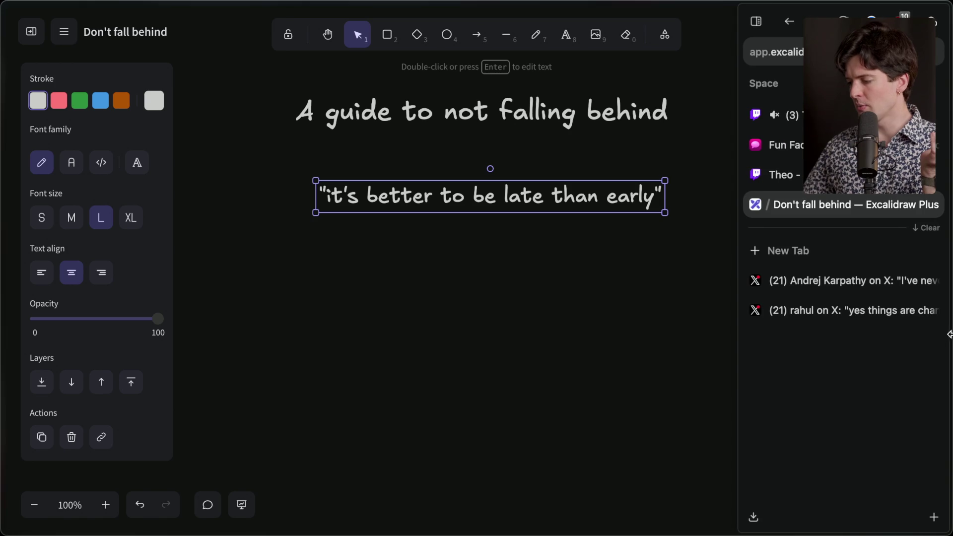
{"action": "left_click", "coordinate": [838, 282]}
{"action": "left_click_drag", "start_coordinate": [472, 386], "coordinate": [194, 84]}
{"action": "left_click", "coordinate": [193, 85]}
{"action": "mouse_move", "coordinate": [951, 323]}
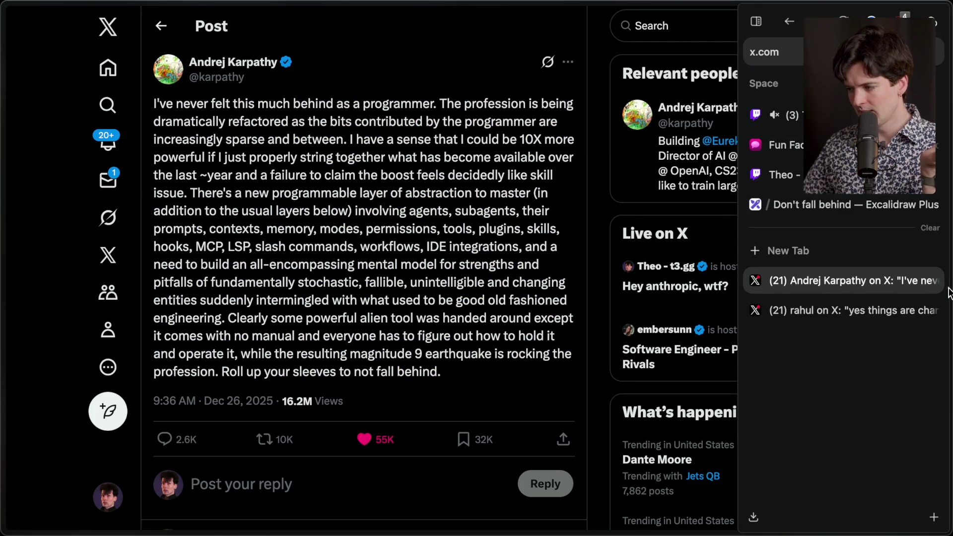
{"action": "left_click", "coordinate": [824, 204]}
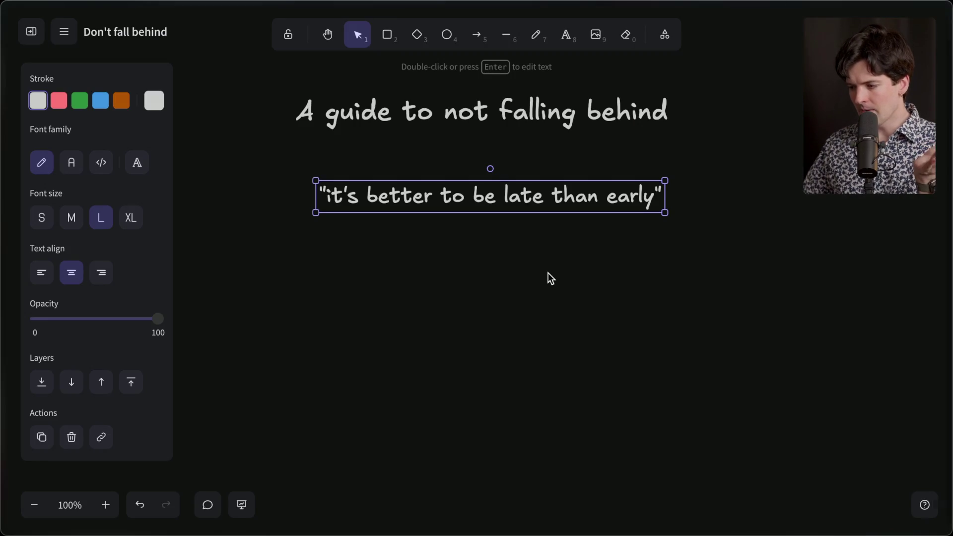
Step: Add the text 'You're officially late.' directly beneath the quote
{"action": "left_click", "coordinate": [482, 270]}
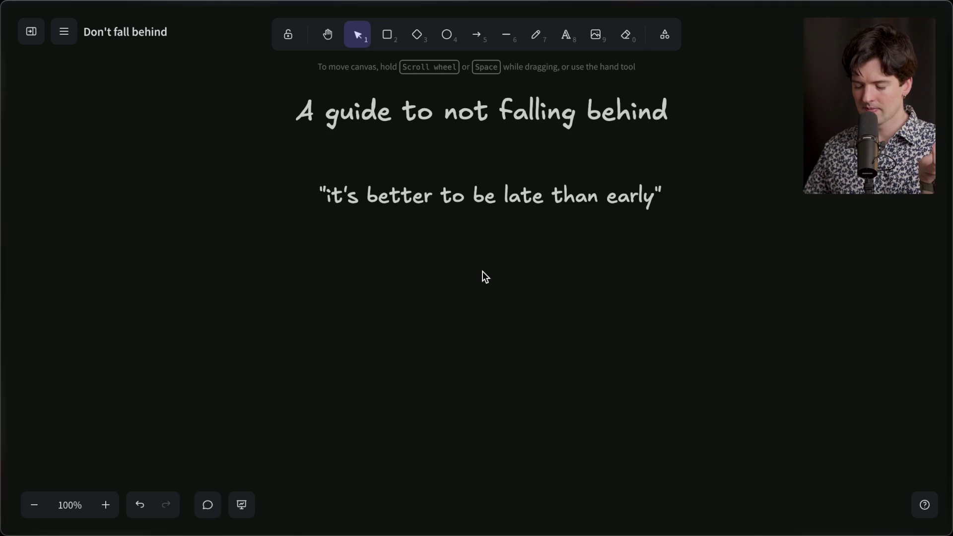
{"action": "double_click", "coordinate": [482, 271]}
{"action": "type", "text": "You'r"}
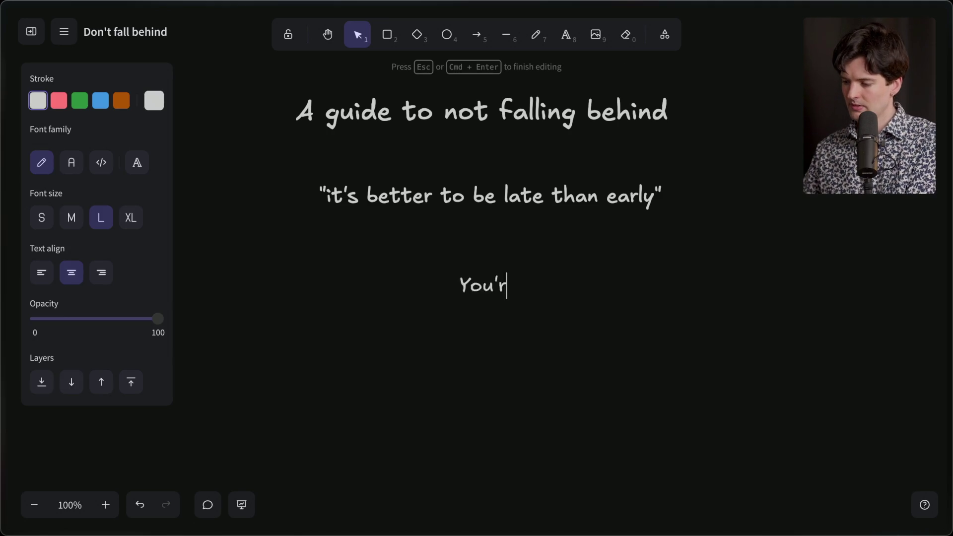
{"action": "type", "text": "e officially late."}
{"action": "key", "text": "Return"}
{"action": "key", "text": "BackSpace"}
{"action": "left_click", "coordinate": [536, 382]}
{"action": "left_click_drag", "start_coordinate": [476, 287], "coordinate": [477, 244]}
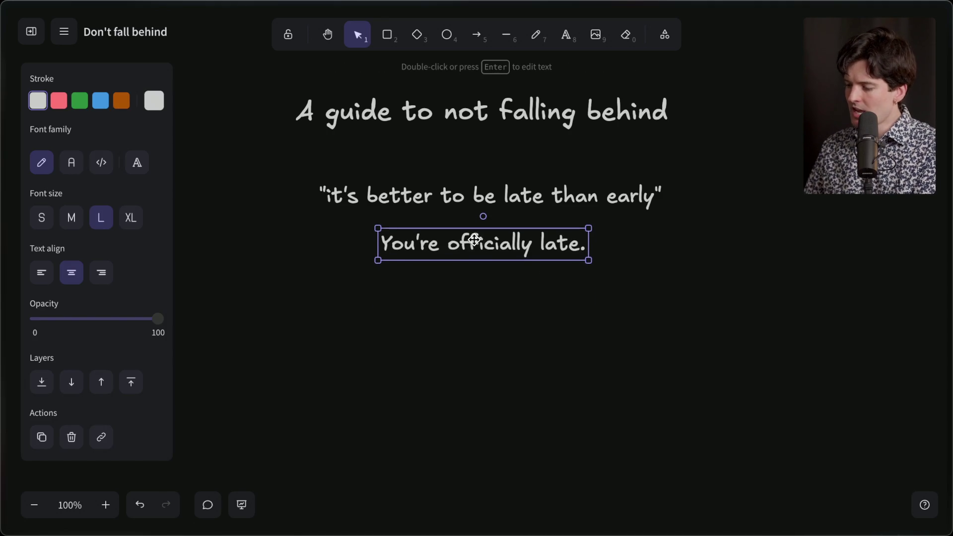
Step: Move the quote and 'You're officially late.' together up closer to the title
{"action": "mouse_move", "coordinate": [723, 300]}
{"action": "left_mouse_down"}
{"action": "mouse_move", "coordinate": [723, 342]}
{"action": "mouse_move", "coordinate": [262, 150]}
{"action": "left_mouse_up"}
{"action": "left_click_drag", "start_coordinate": [480, 215], "coordinate": [480, 184]}
{"action": "left_click", "coordinate": [464, 253]}
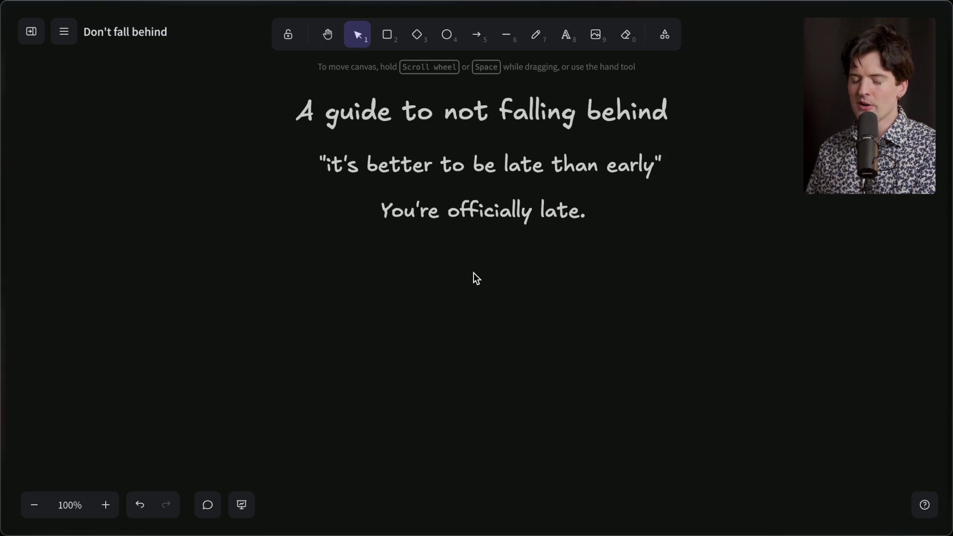
Step: Add '1. Try to find the limits.' under 'You're officially late.', placed slightly lower
{"action": "double_click", "coordinate": [474, 272]}
{"action": "type", "text": "Try tp"}
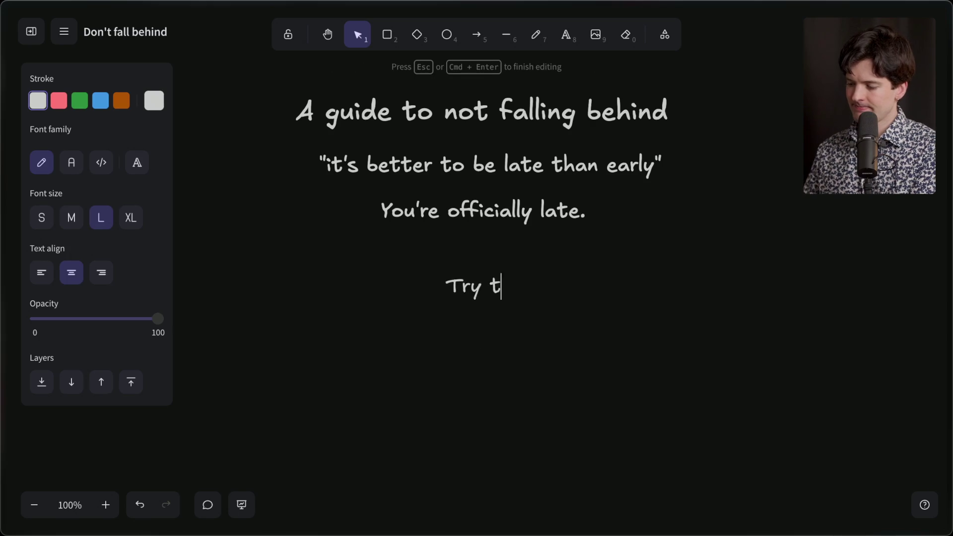
{"action": "key", "text": "BackSpace"}
{"action": "key", "text": "BackSpace"}
{"action": "key", "text": "BackSpace"}
{"action": "type", "text": "1. Try "}
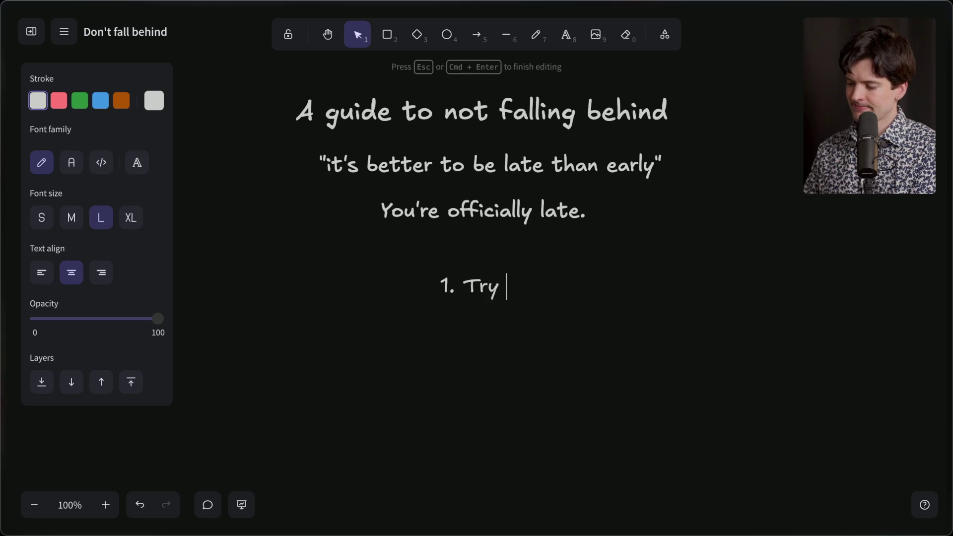
{"action": "type", "text": "to find the limits."}
{"action": "left_click", "coordinate": [474, 362]}
{"action": "left_click_drag", "start_coordinate": [490, 286], "coordinate": [490, 308]}
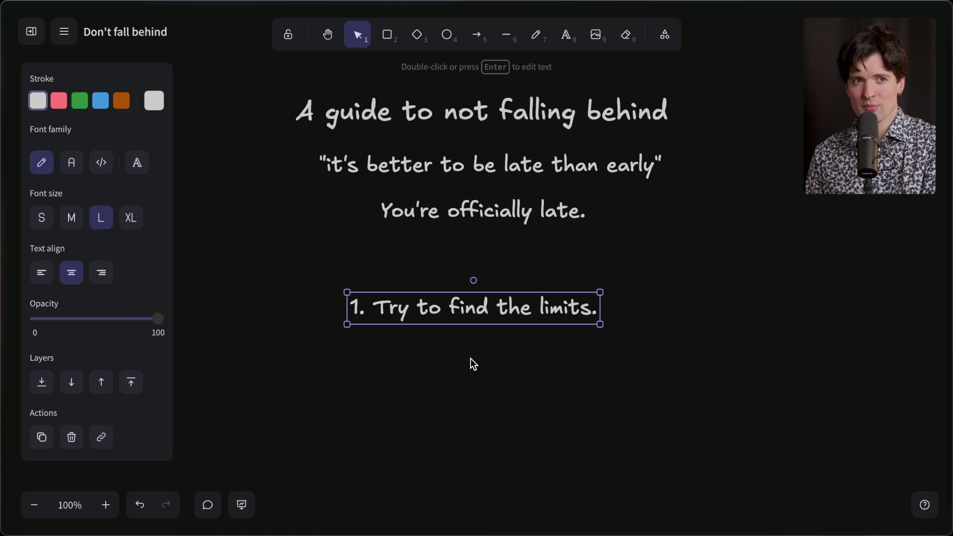
Step: Append the sub-point '1a. READ THE OUTPUT' under the first tip and nudge the list right
{"action": "double_click", "coordinate": [457, 311]}
{"action": "key", "text": "Right"}
{"action": "key", "text": "Return"}
{"action": "type", "text": "1"}
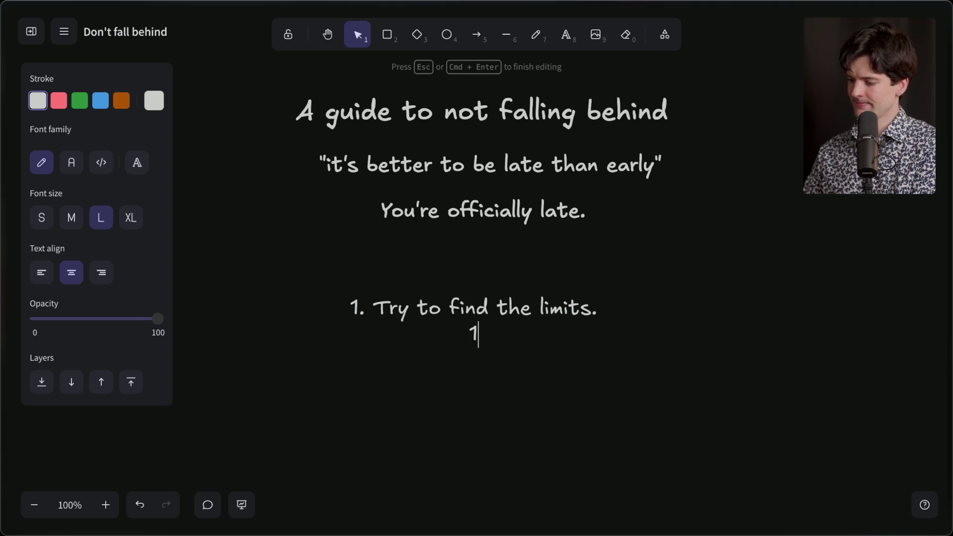
{"action": "type", "text": "a. READ THE OUTPUT"}
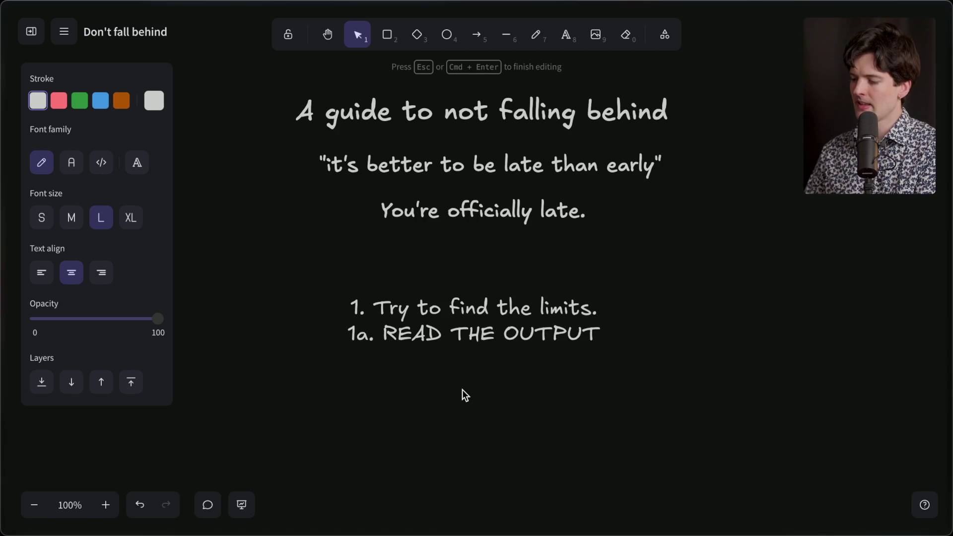
{"action": "left_click", "coordinate": [463, 396]}
{"action": "left_click_drag", "start_coordinate": [471, 334], "coordinate": [482, 336]}
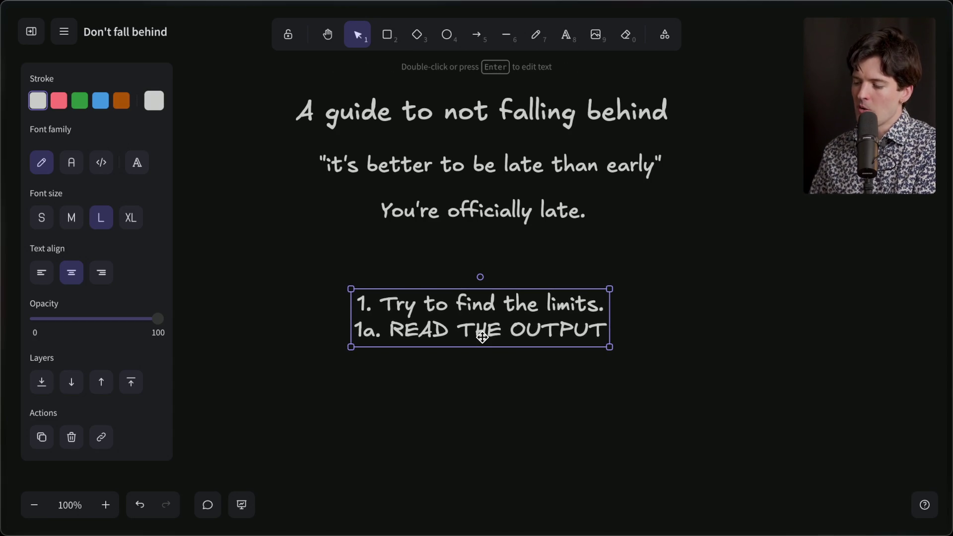
Step: Add the sub-point '1b. Using "plan mode"' on a new line below 1a
{"action": "double_click", "coordinate": [482, 336]}
{"action": "key", "text": "Right"}
{"action": "key", "text": "Return"}
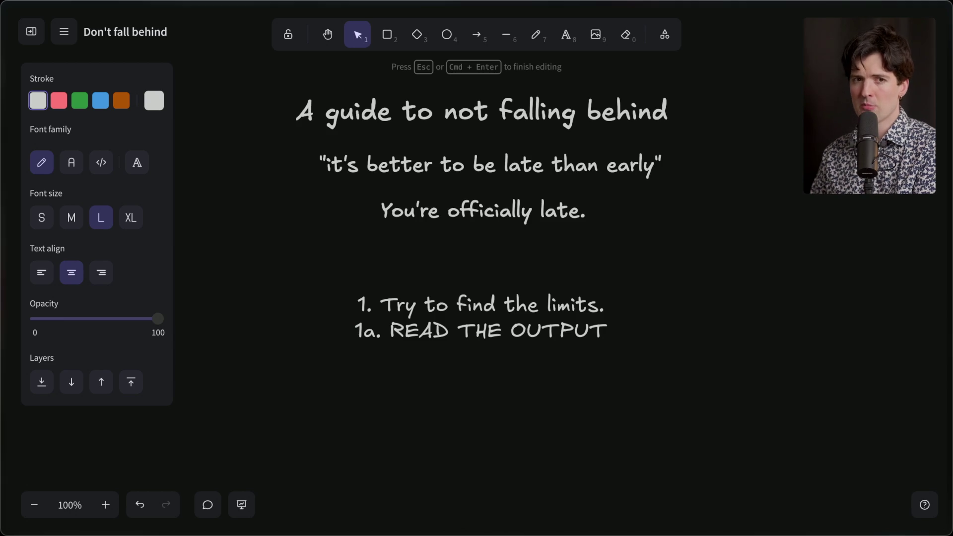
{"action": "left_click_drag", "start_coordinate": [356, 331], "coordinate": [711, 331]}
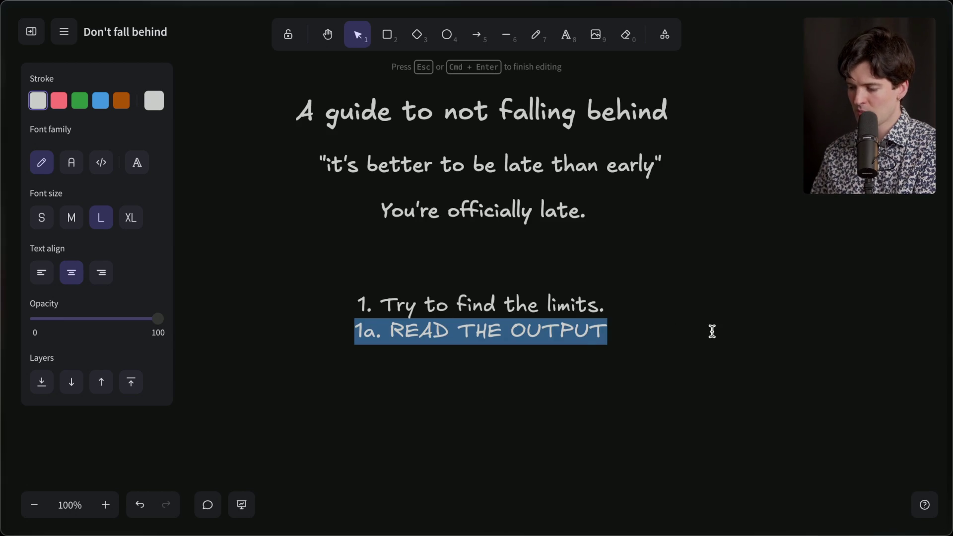
{"action": "left_click", "coordinate": [488, 384]}
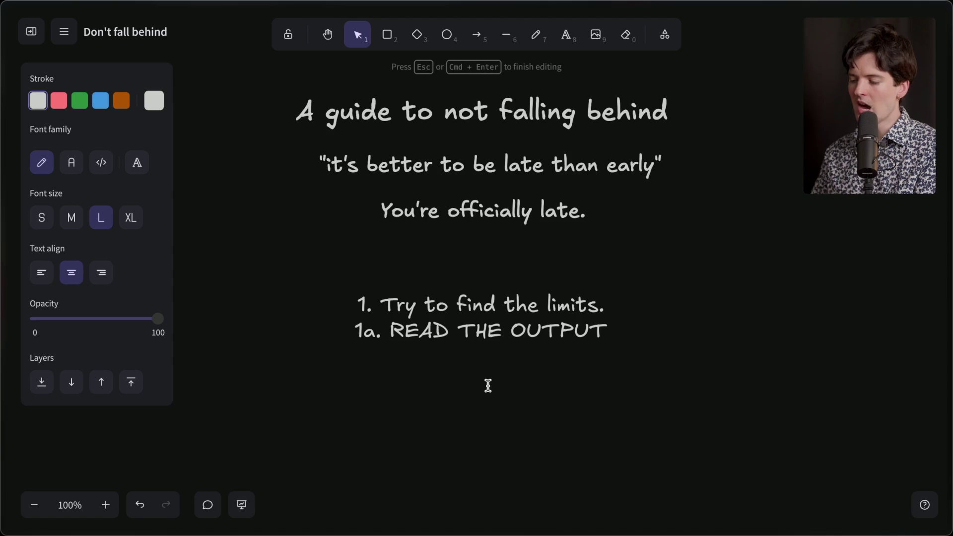
{"action": "key", "text": "BackSpace"}
{"action": "type", "text": "1.b"}
{"action": "key", "text": "BackSpace"}
{"action": "key", "text": "BackSpace"}
{"action": "type", "text": "b."}
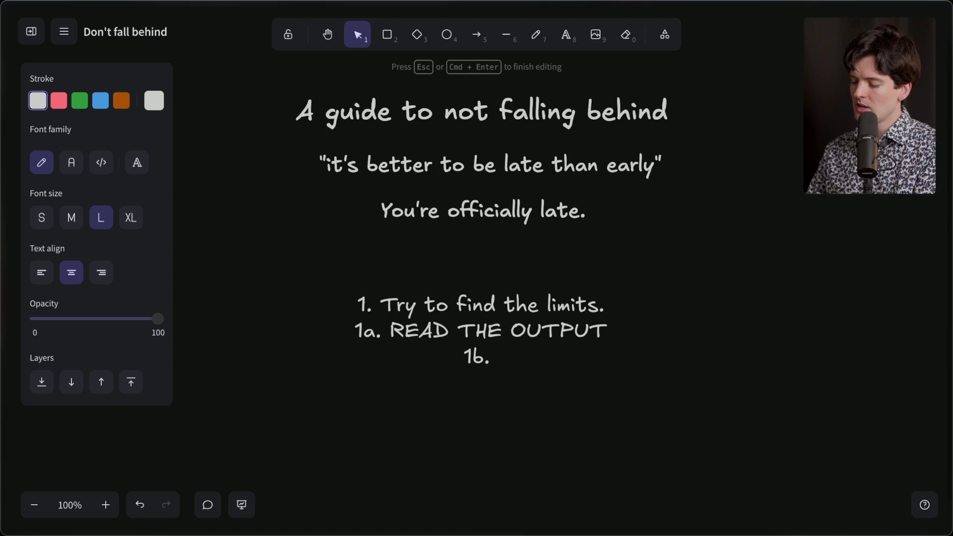
{"action": "type", "text": " Using \"plan mode\""}
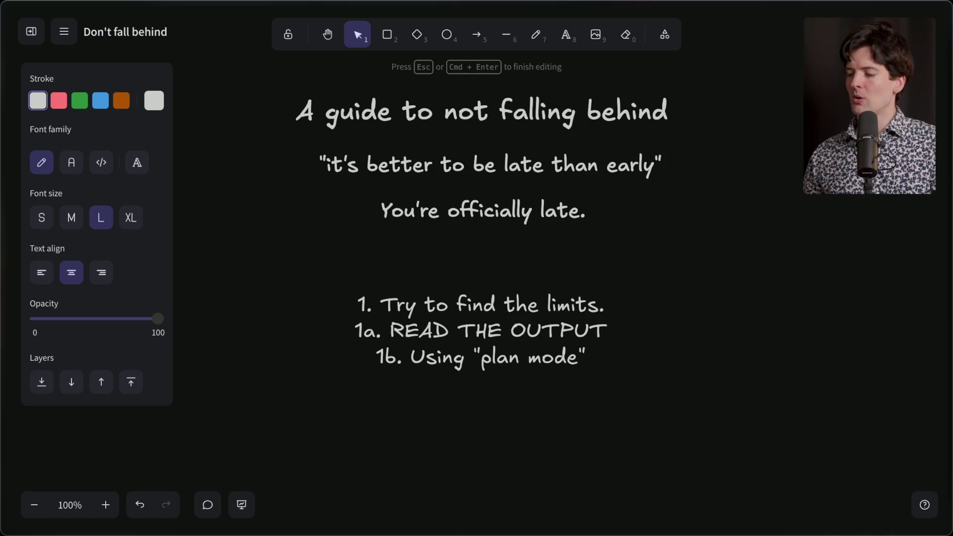
{"action": "left_click", "coordinate": [497, 313]}
{"action": "left_click", "coordinate": [565, 269]}
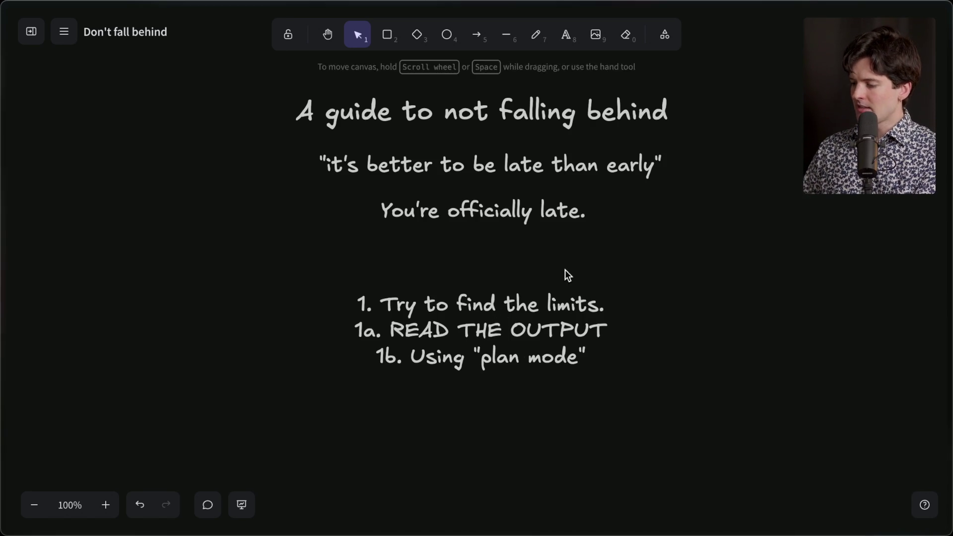
{"action": "left_click_drag", "start_coordinate": [496, 324], "coordinate": [496, 534]}
{"action": "double_click", "coordinate": [476, 282]}
{"action": "type", "text": "Goals:"}
{"action": "key", "text": "Return"}
{"action": "type", "text": "B"}
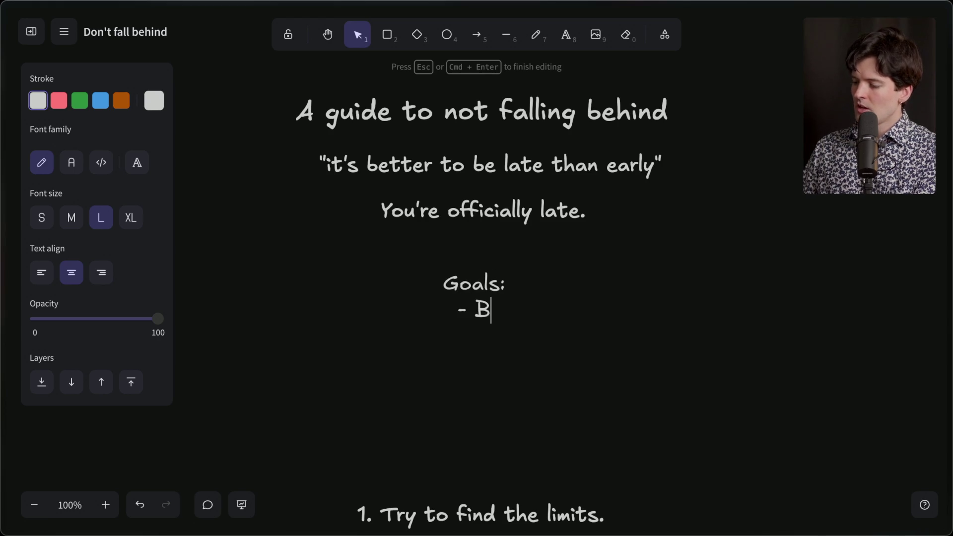
{"action": "type", "text": "uild an intuition f"}
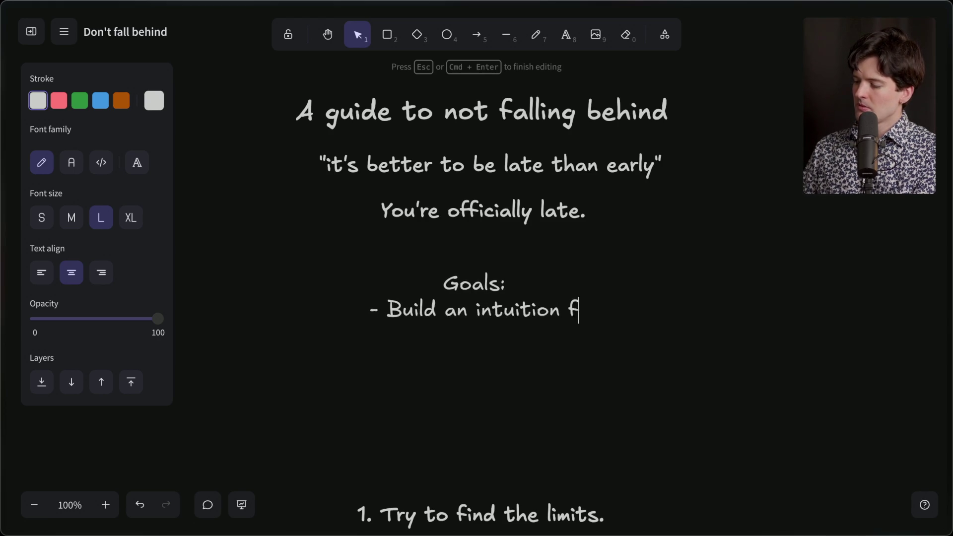
{"action": "type", "text": "or what these tools"}
{"action": "key", "text": "Return"}
{"action": "type", "text": "can and can't do"}
{"action": "key", "text": "Return"}
{"action": "type", "text": "- Ex"}
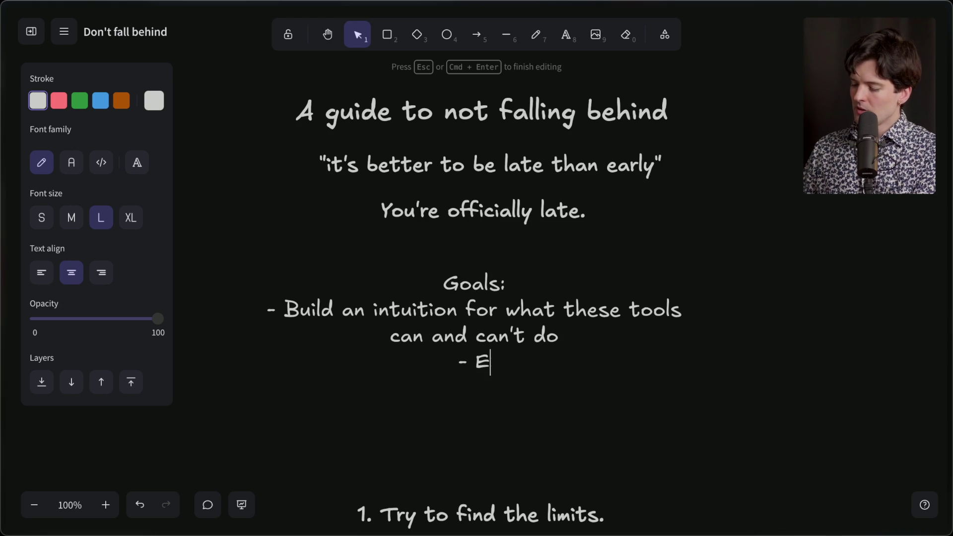
{"action": "key", "text": "BackSpace"}
{"action": "key", "text": "BackSpace"}
{"action": "type", "text": "Increase your "}
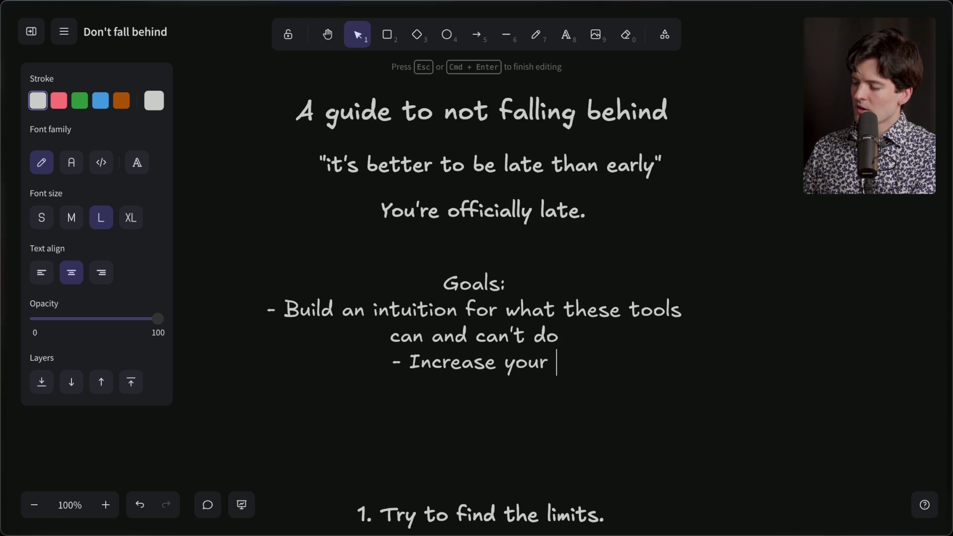
{"action": "type", "text": "code"}
{"action": "key", "text": "alt+BackSpace"}
{"action": "key", "text": "alt+BackSpace"}
{"action": "key", "text": "alt+BackSpace"}
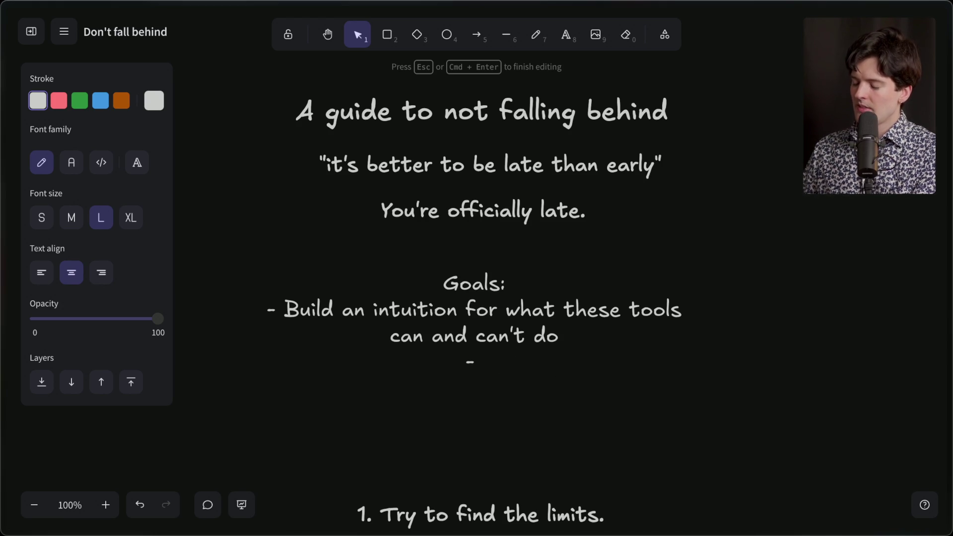
{"action": "key", "text": "alt+BackSpace"}
{"action": "key", "text": "alt+BackSpace"}
{"action": "key", "text": "alt+BackSpace"}
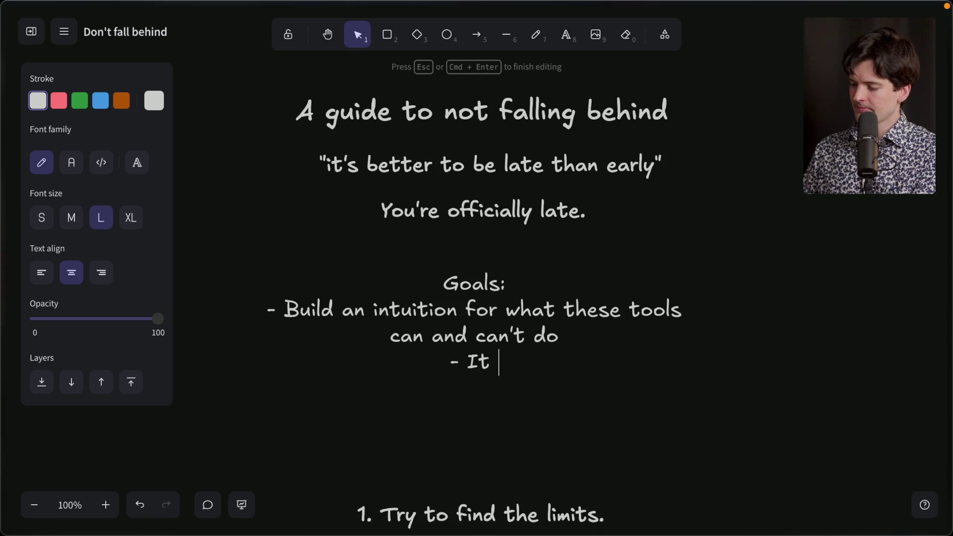
{"action": "key", "text": "fn"}
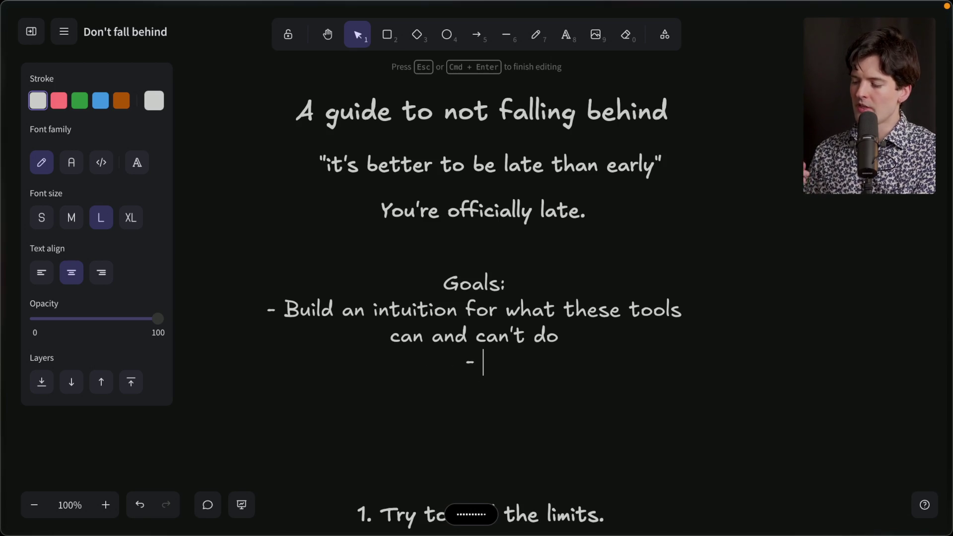
{"action": "key", "text": "fn"}
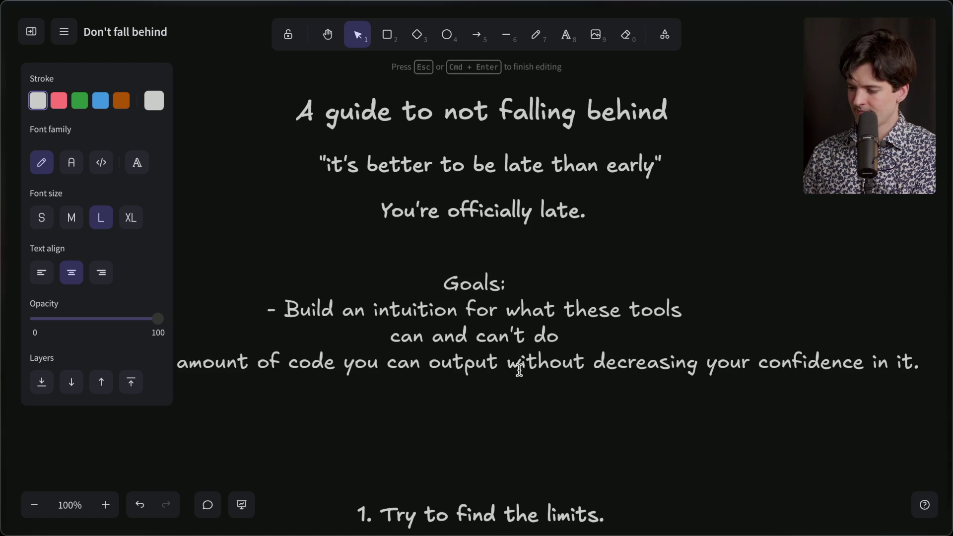
{"action": "key", "text": "Escape"}
{"action": "left_click_drag", "start_coordinate": [465, 334], "coordinate": [466, 315]}
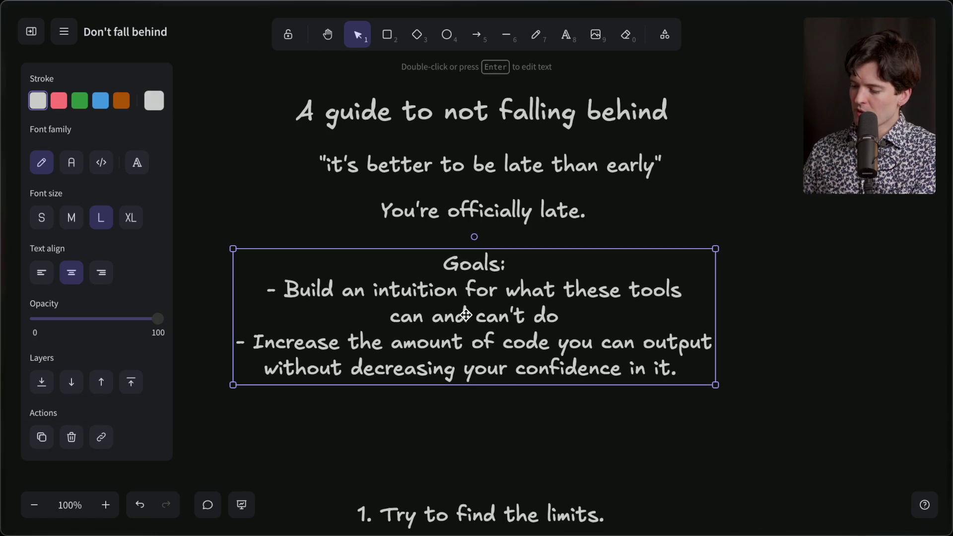
{"action": "double_click", "coordinate": [554, 321]}
{"action": "left_click_drag", "start_coordinate": [574, 316], "coordinate": [177, 265]}
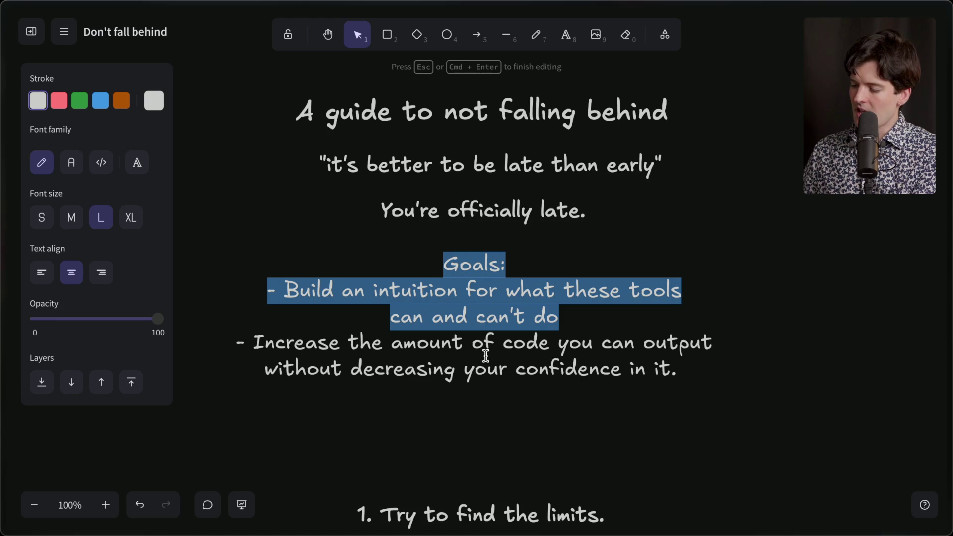
{"action": "left_click_drag", "start_coordinate": [679, 381], "coordinate": [235, 346]}
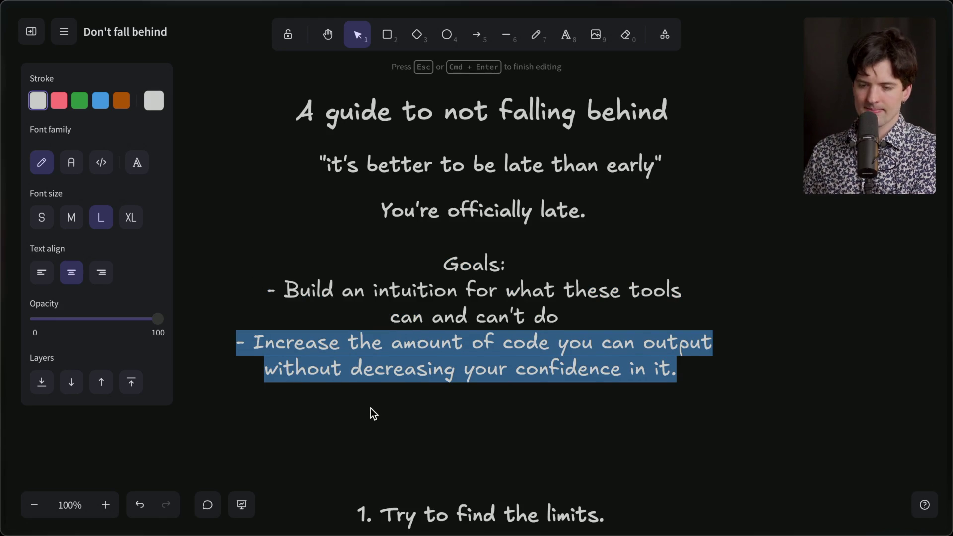
{"action": "key", "text": "Escape"}
{"action": "scroll", "coordinate": [371, 408], "scroll_direction": "down", "scroll_amount": 6}
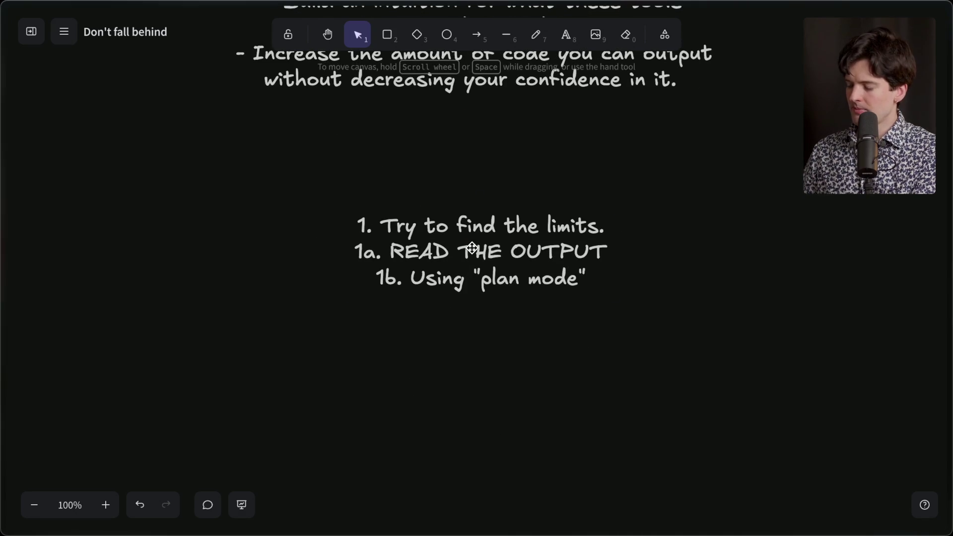
Step: Shift the numbered tips block down slightly and open localhost:5174 in a new tab
{"action": "left_click_drag", "start_coordinate": [472, 253], "coordinate": [474, 292]}
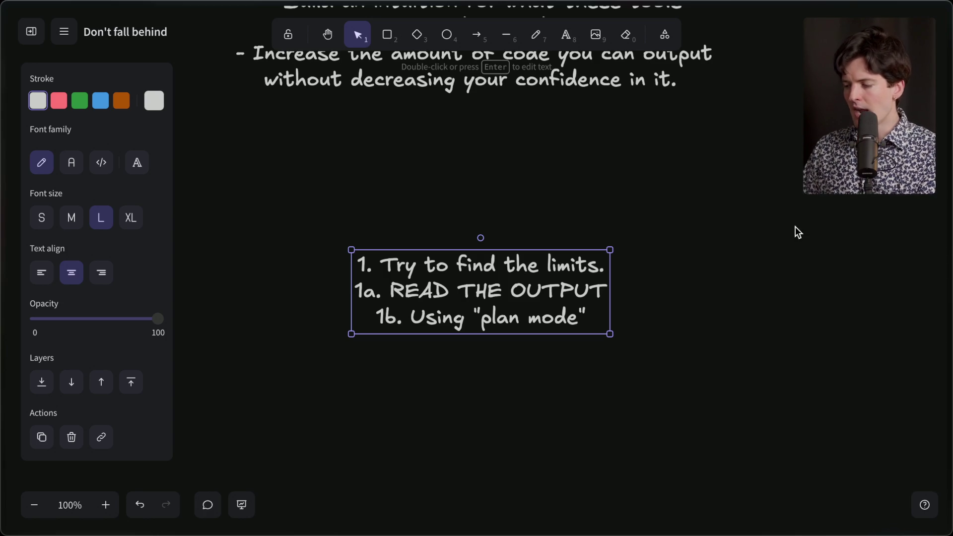
{"action": "mouse_move", "coordinate": [863, 291]}
{"action": "left_click", "coordinate": [823, 257]}
{"action": "type", "text": "localhost:"}
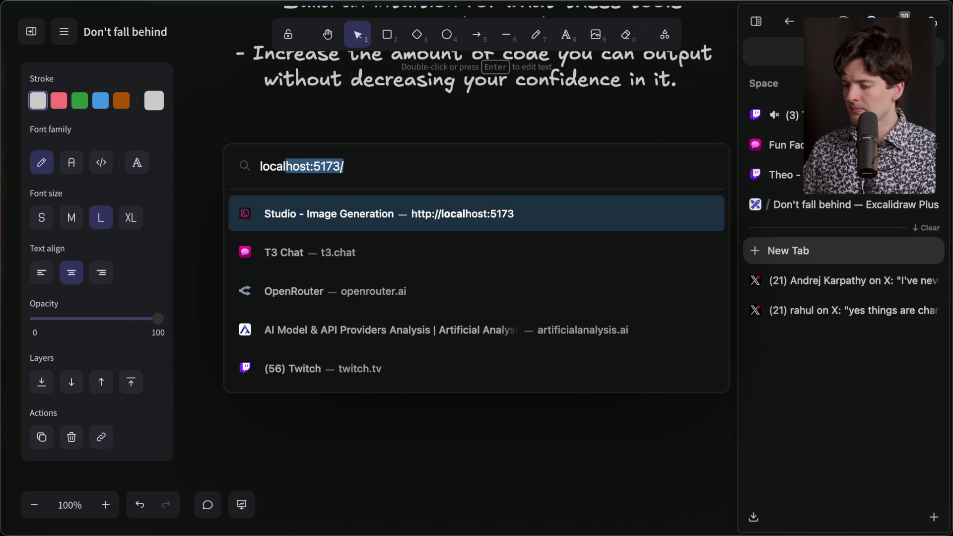
{"action": "key", "text": "BackSpace"}
{"action": "type", "text": "5174"}
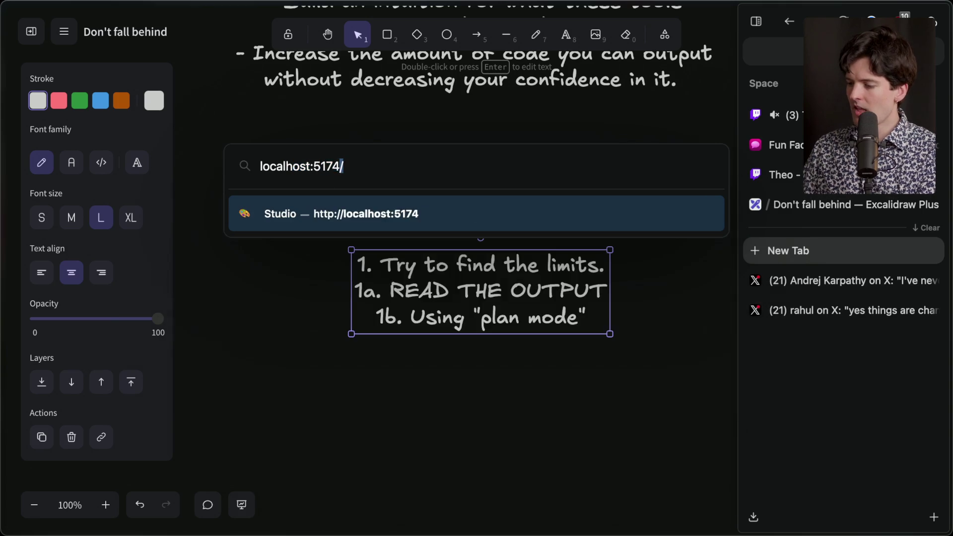
{"action": "key", "text": "Return"}
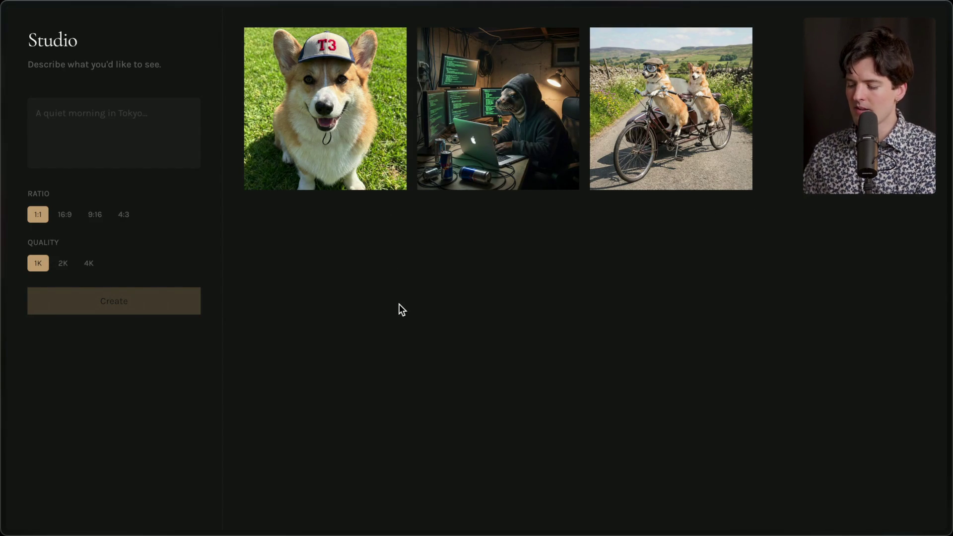
Step: Generate a Studio image from the prompt 'Vibe coding corgi using 3 laptops at once'
{"action": "key", "text": "ctrl+a"}
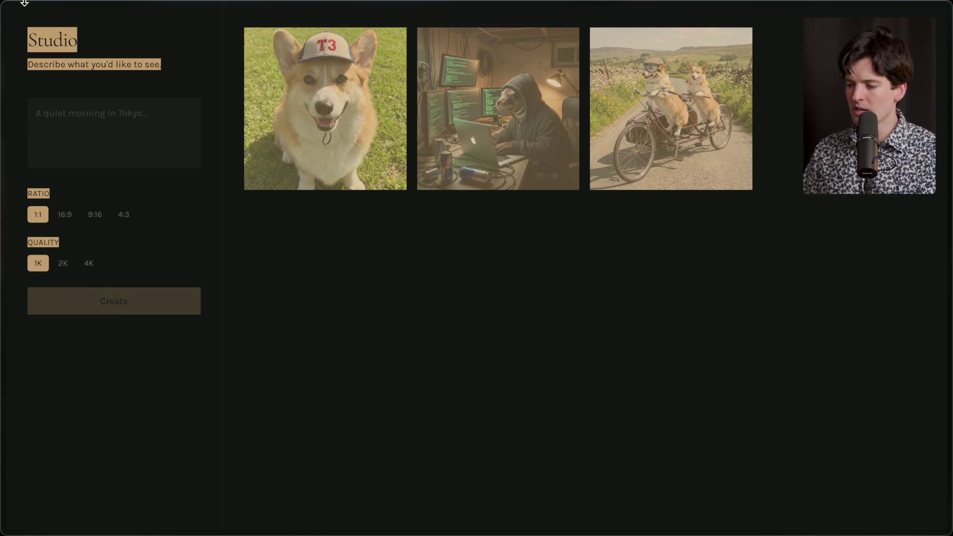
{"action": "left_click", "coordinate": [183, 77]}
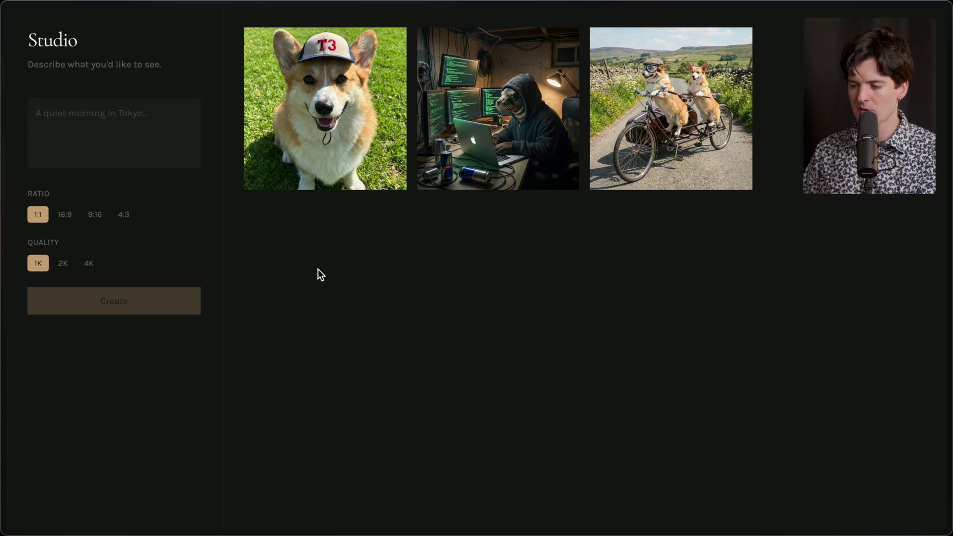
{"action": "left_click", "coordinate": [173, 148]}
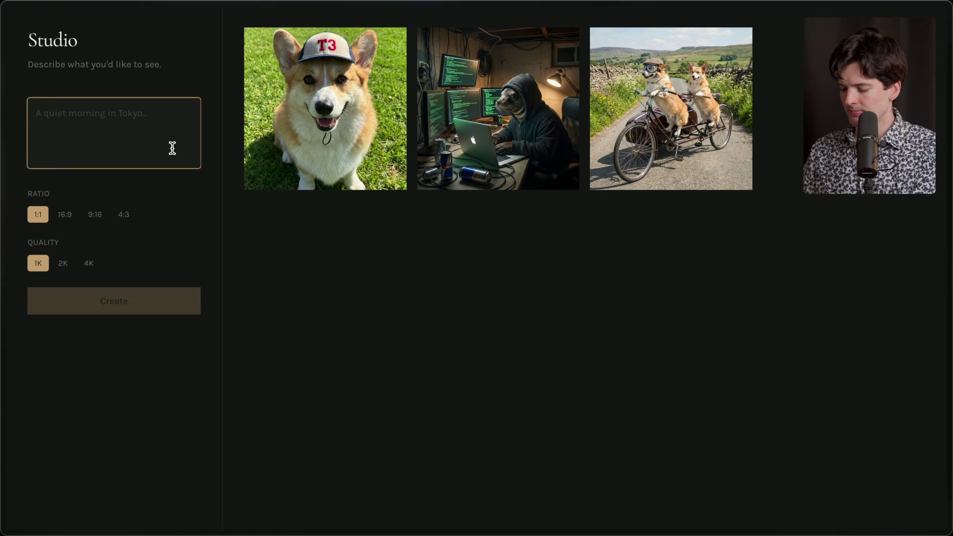
{"action": "type", "text": "Vibe "}
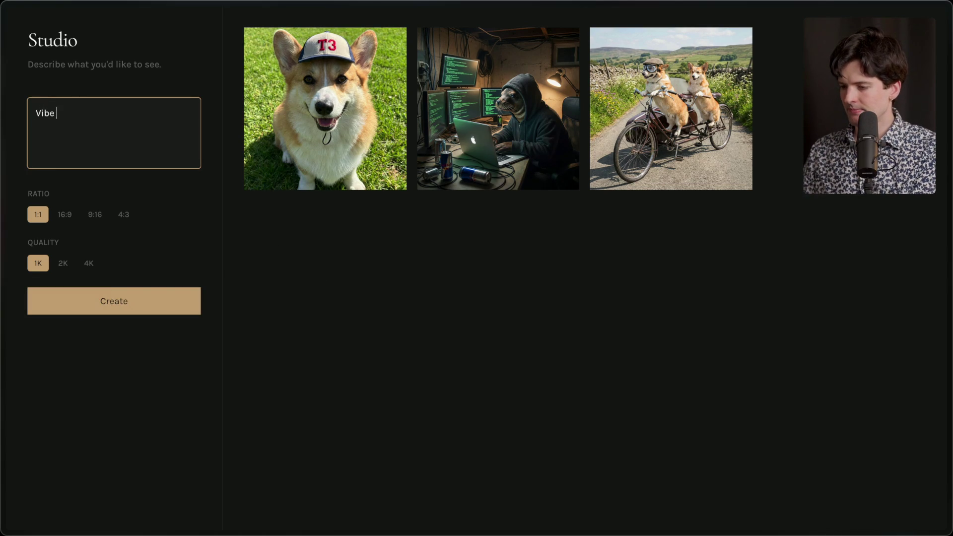
{"action": "type", "text": "coding cor"}
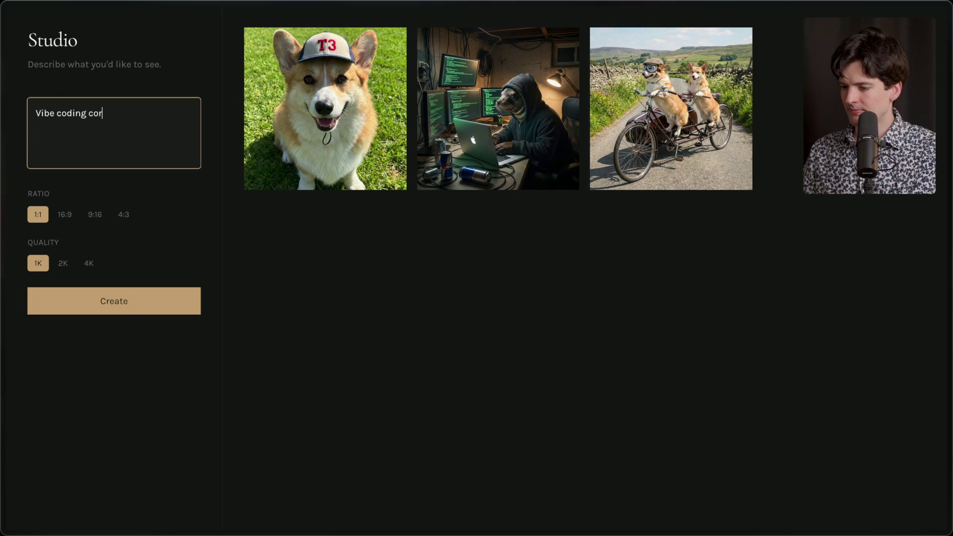
{"action": "type", "text": "gi us"}
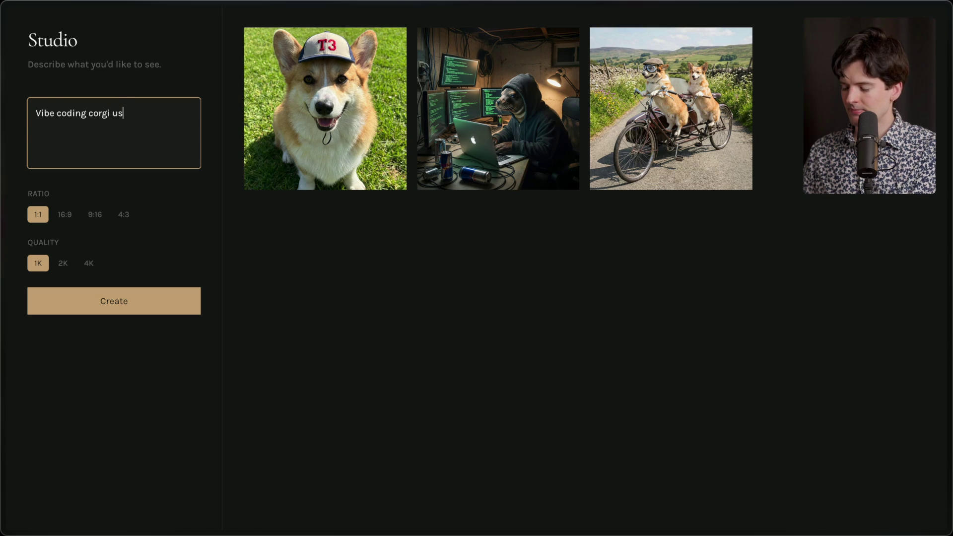
{"action": "type", "text": "ing 3 laptops at once"}
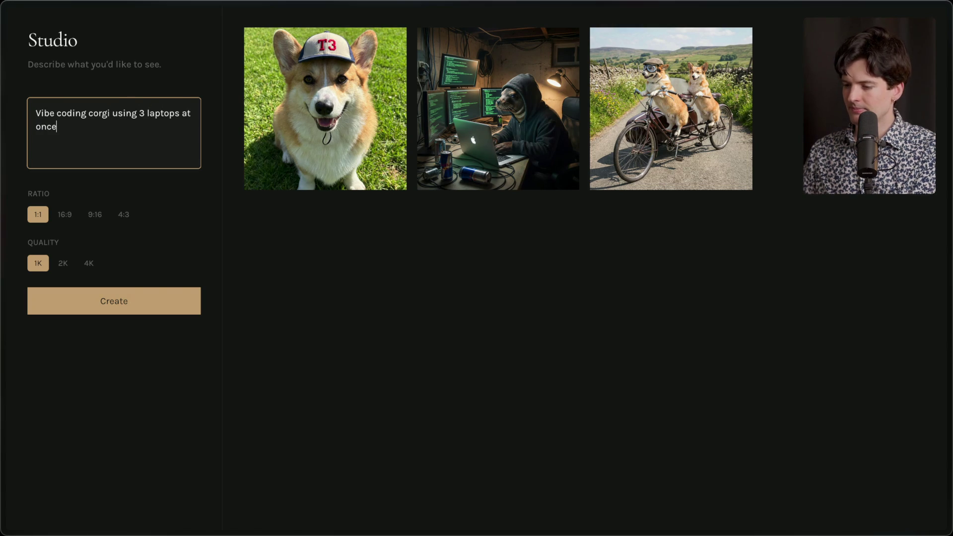
{"action": "left_click", "coordinate": [117, 303]}
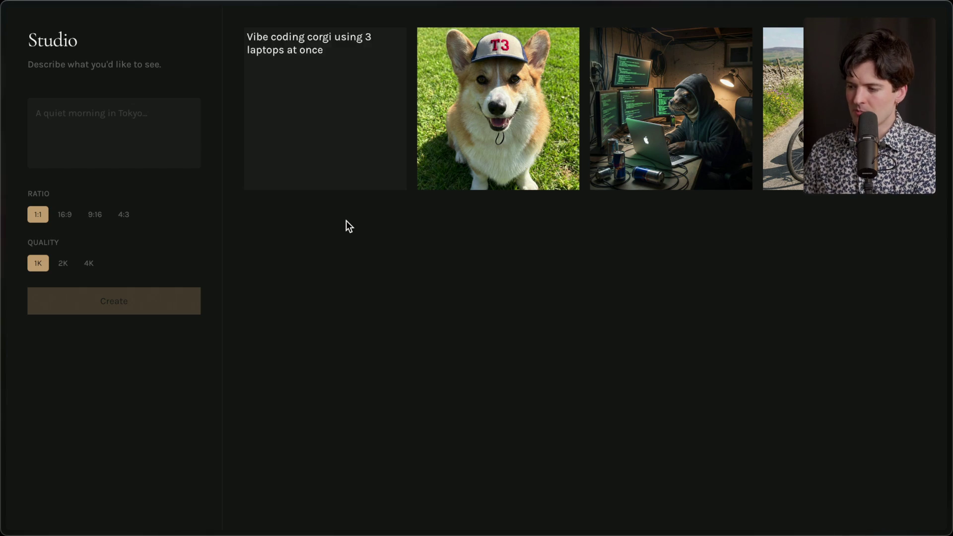
Step: Save the corgi image, view it from Downloads, then return to the Don't fall behind board
{"action": "mouse_move", "coordinate": [371, 85]}
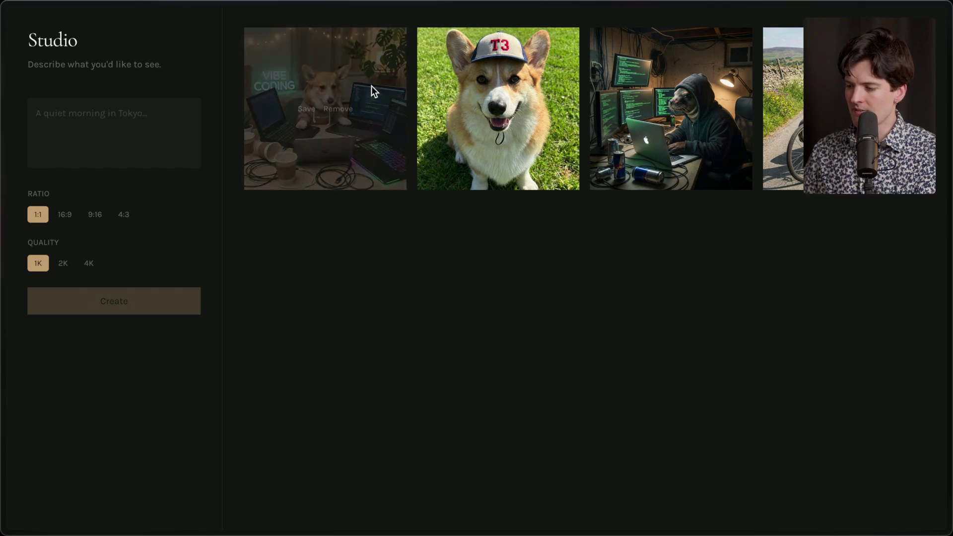
{"action": "left_click", "coordinate": [307, 109]}
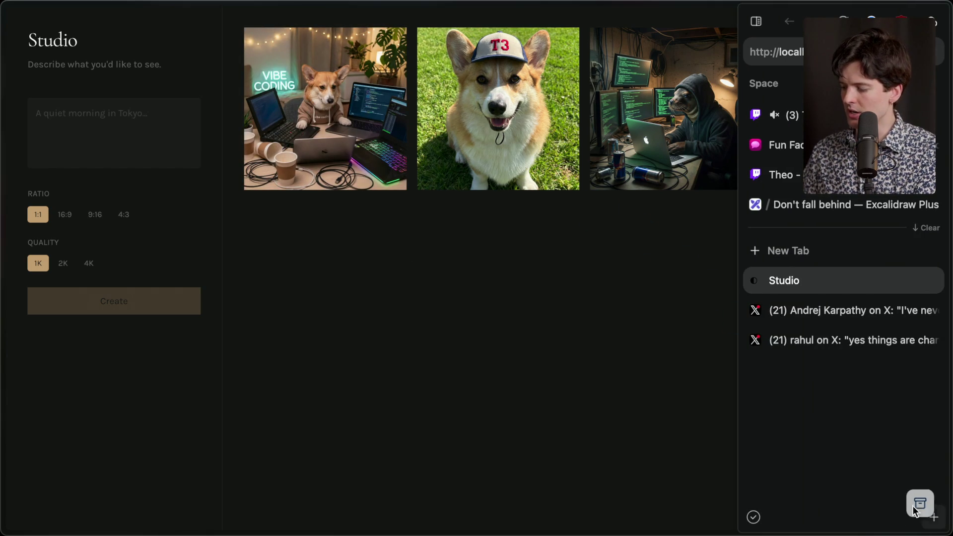
{"action": "left_click", "coordinate": [753, 517]}
{"action": "left_click", "coordinate": [547, 367]}
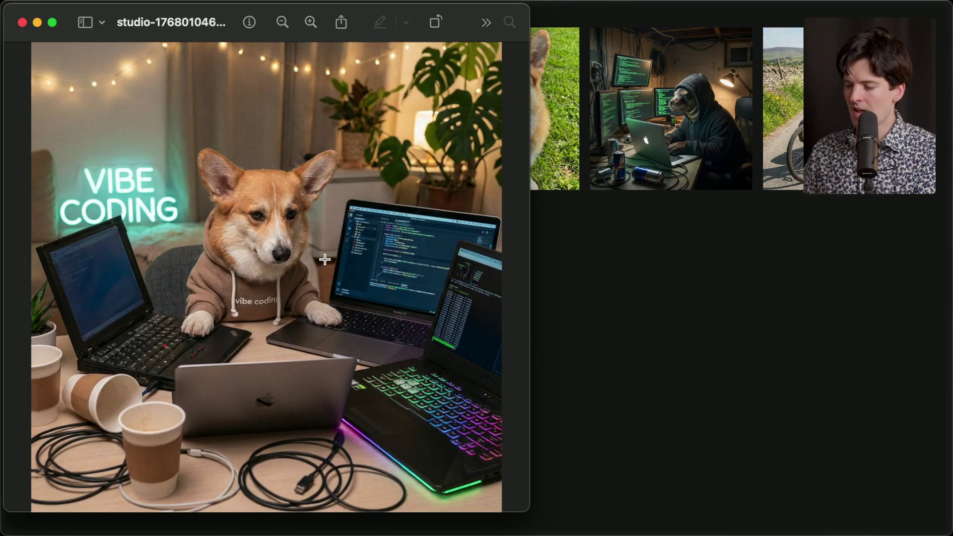
{"action": "key", "text": "super+w"}
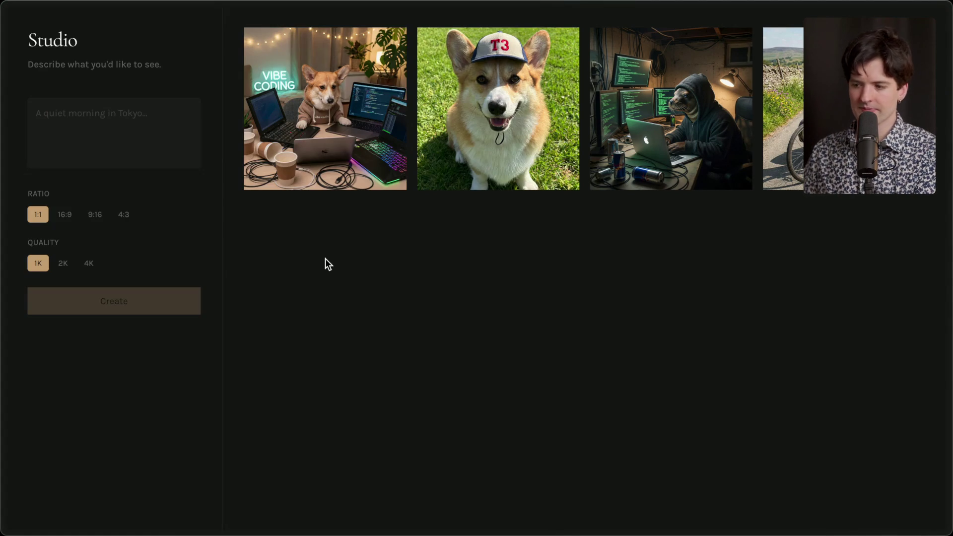
{"action": "mouse_move", "coordinate": [904, 282]}
{"action": "left_click", "coordinate": [797, 206]}
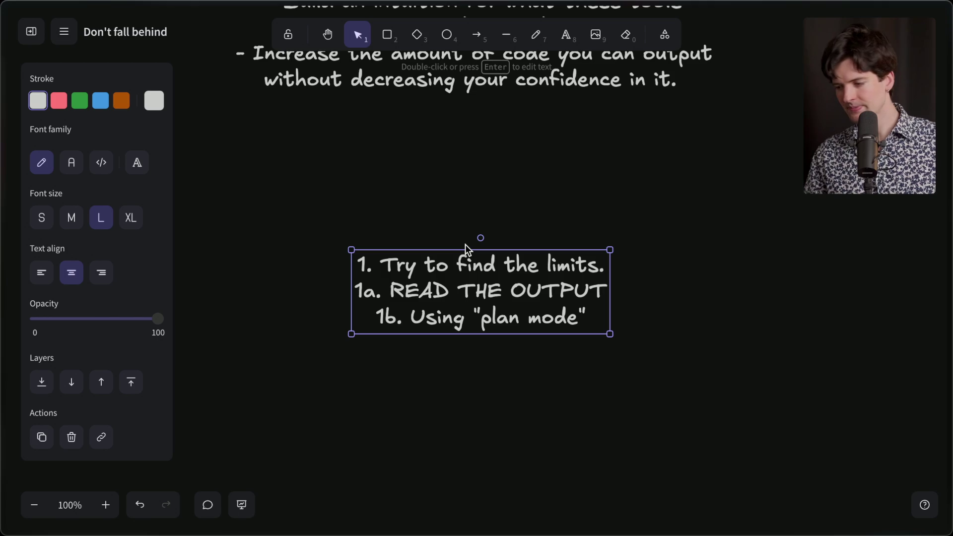
Step: Move the numbered tips block up about 65 px toward the Goals text and reopen it for editing
{"action": "left_click_drag", "start_coordinate": [479, 286], "coordinate": [475, 232]}
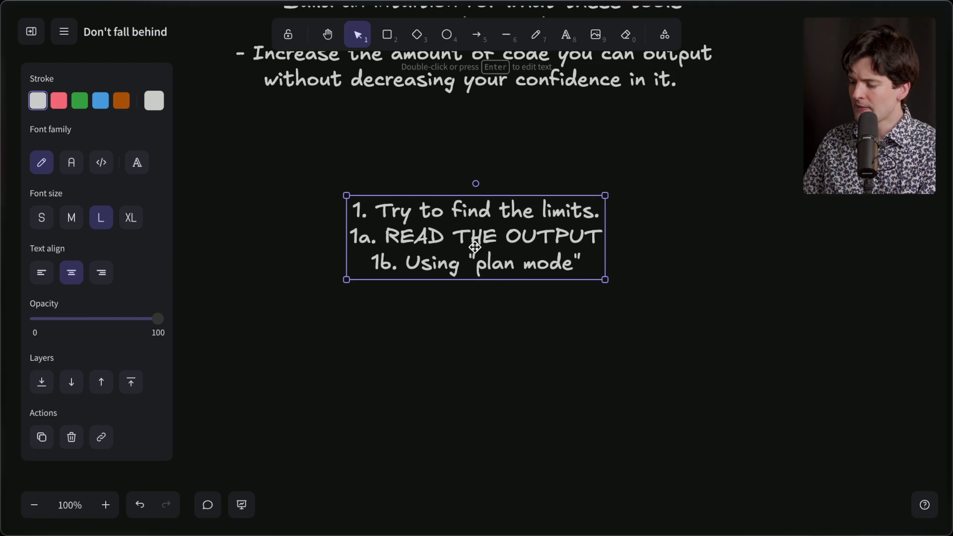
{"action": "left_click", "coordinate": [296, 170]}
{"action": "left_click_drag", "start_coordinate": [372, 187], "coordinate": [640, 338]}
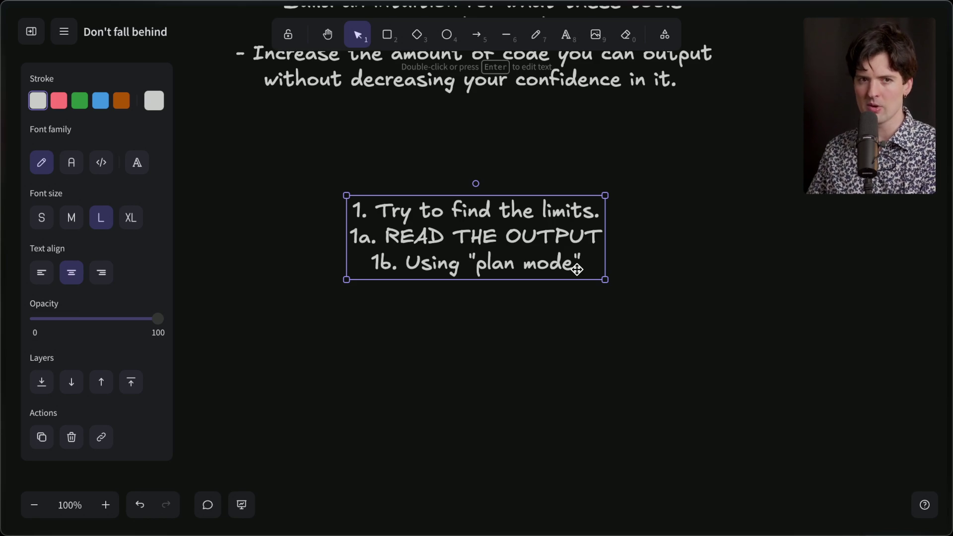
{"action": "double_click", "coordinate": [577, 269]}
Step: Add '2. Thinking out of the box' as a new line in the tips list, then switch to Studio
{"action": "left_click", "coordinate": [577, 269]}
{"action": "key", "text": "Return"}
{"action": "type", "text": "2. "}
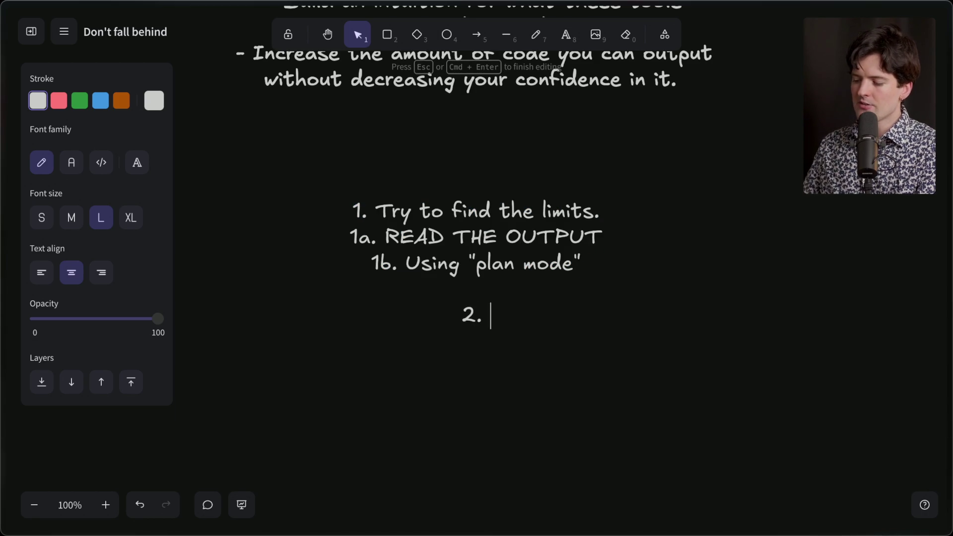
{"action": "type", "text": "Thinking out of the box"}
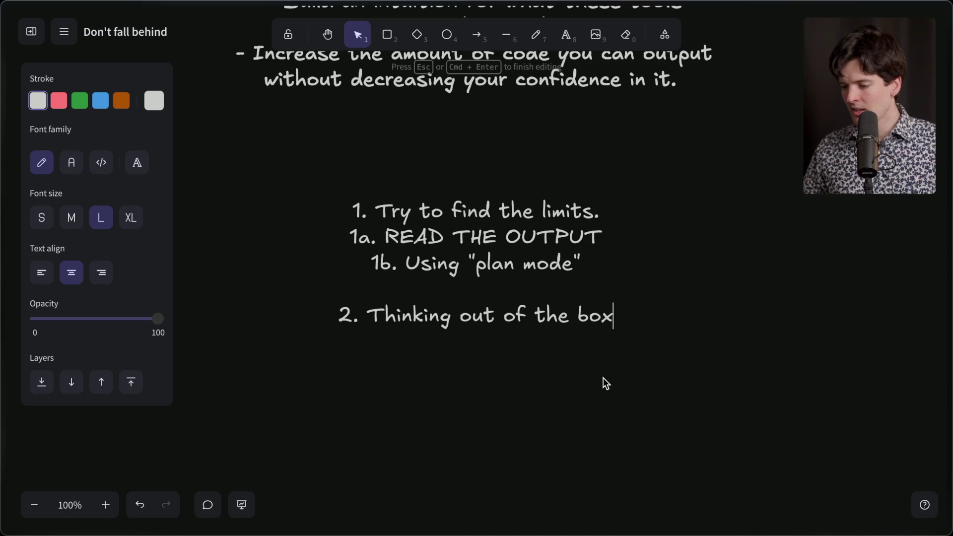
{"action": "mouse_move", "coordinate": [949, 296]}
{"action": "left_click", "coordinate": [814, 279]}
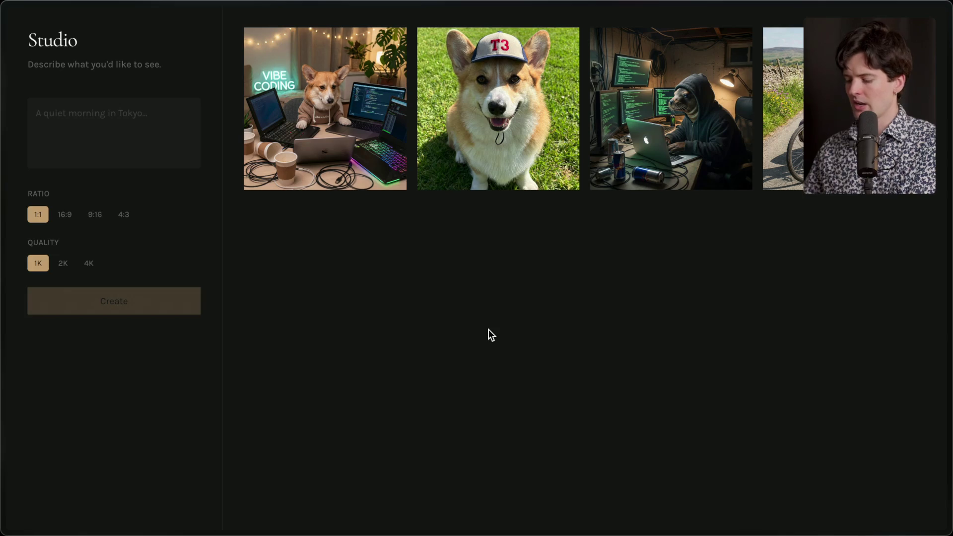
Step: Open localhost:3000 in the browser and check the dev-server terminal tab for errors
{"action": "key", "text": "super+Tab"}
{"action": "key", "text": "super+Tab"}
{"action": "key", "text": "super+Tab"}
{"action": "key", "text": "super+1"}
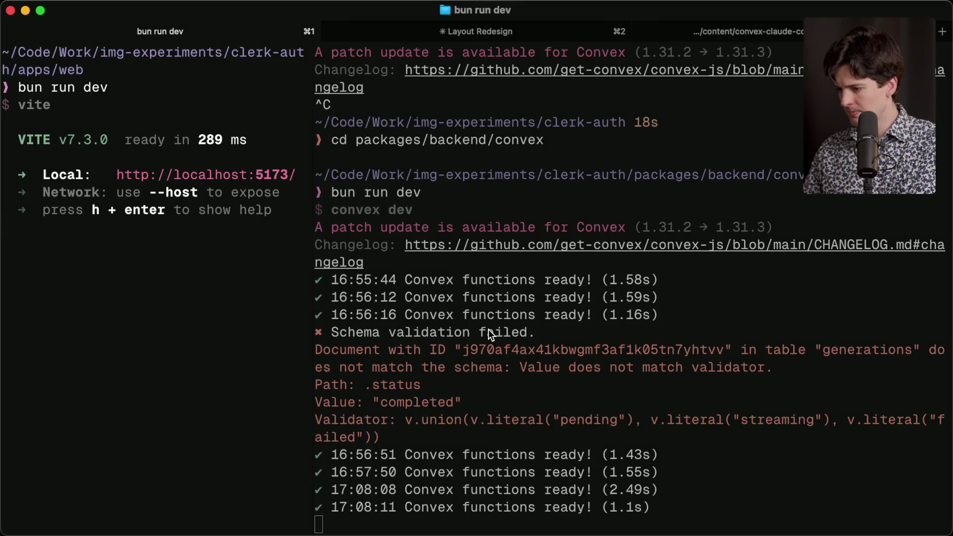
{"action": "key", "text": "super+Tab"}
{"action": "key", "text": "super+l"}
{"action": "type", "text": "localhost:"}
{"action": "key", "text": "super+BackSpace"}
{"action": "type", "text": "localhost:3"}
{"action": "key", "text": "Return"}
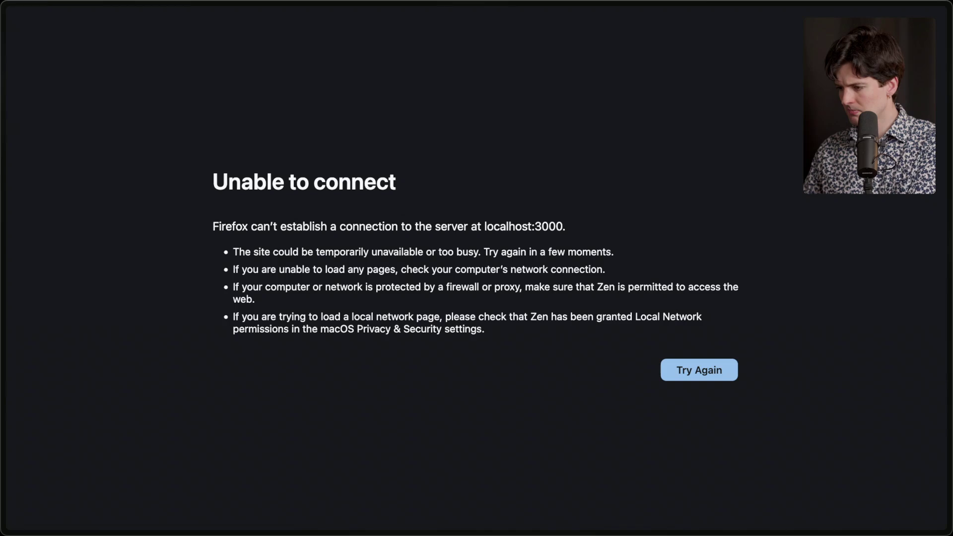
{"action": "key", "text": "super+Tab"}
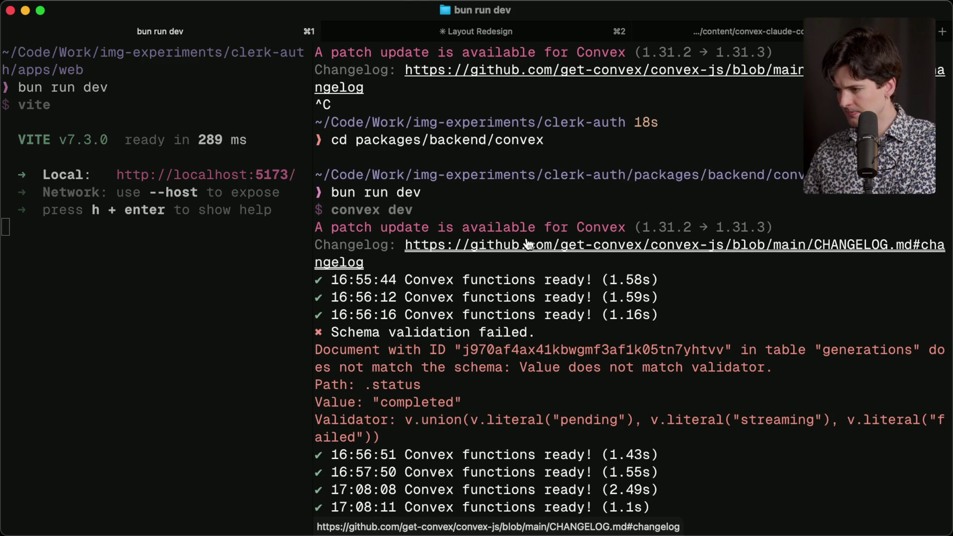
{"action": "key", "text": "super+3"}
Step: In a new terminal tab, change into ~/Code/experimental-projects/fishgame
{"action": "key", "text": "super+t"}
{"action": "type", "text": "cd /"}
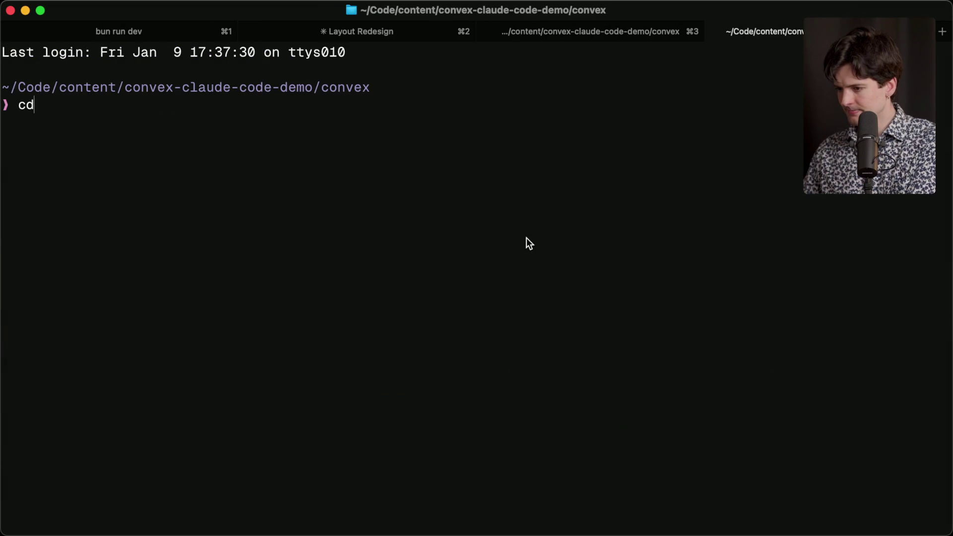
{"action": "key", "text": "BackSpace"}
{"action": "type", "text": "~/Code/e"}
{"action": "key", "text": "Tab"}
{"action": "key", "text": "BackSpace"}
{"action": "key", "text": "alt+BackSpace"}
{"action": "type", "text": "experi"}
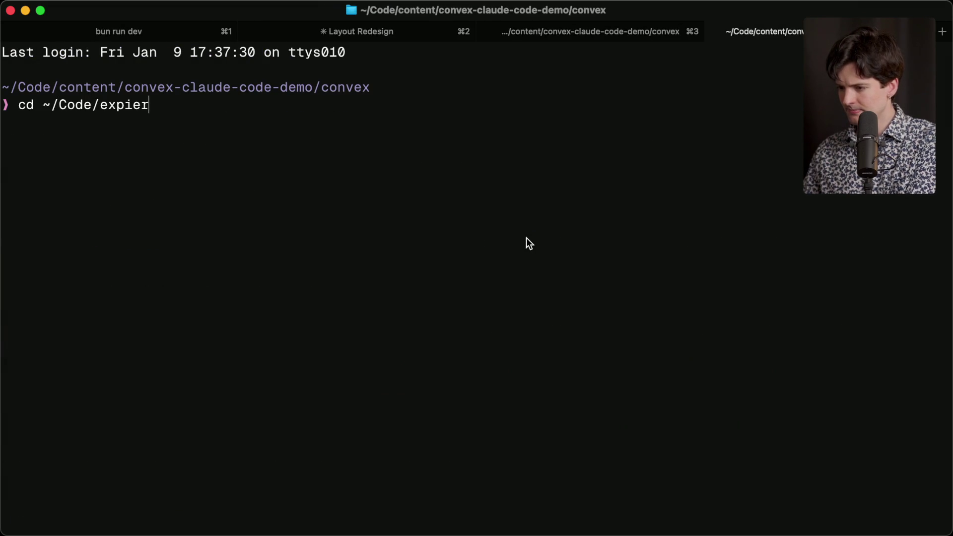
{"action": "key", "text": "Tab"}
{"action": "key", "text": "BackSpace"}
{"action": "type", "text": "/"}
{"action": "key", "text": "Tab"}
{"action": "type", "text": "f"}
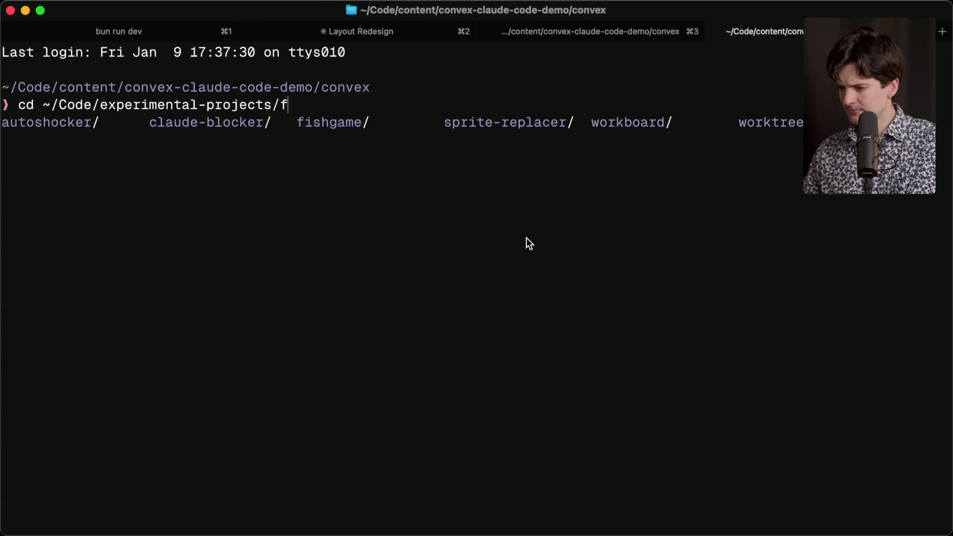
{"action": "key", "text": "Tab"}
{"action": "key", "text": "Return"}
Step: Run bun run dev and open the local game page in the browser
{"action": "type", "text": "bun run dev"}
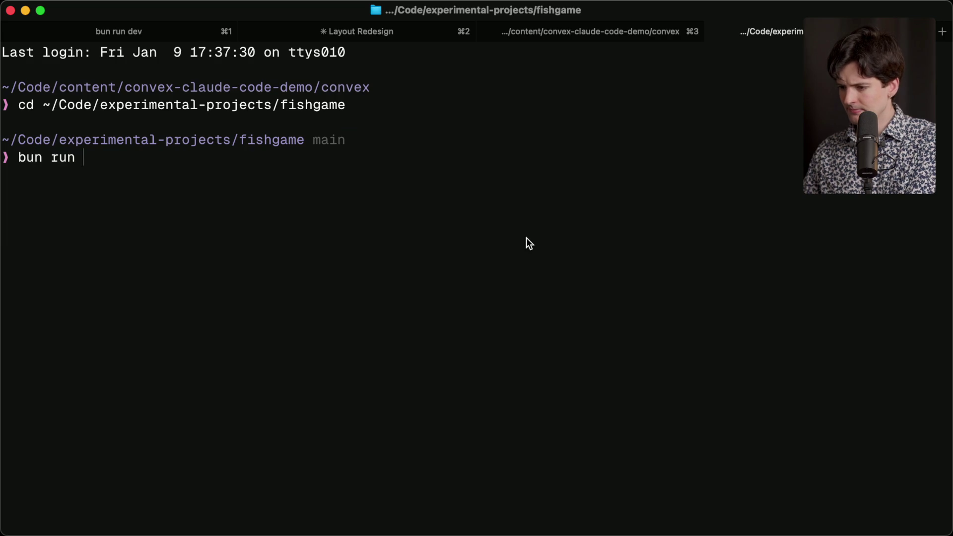
{"action": "key", "text": "Return"}
{"action": "left_click", "coordinate": [185, 99], "text": "super"}
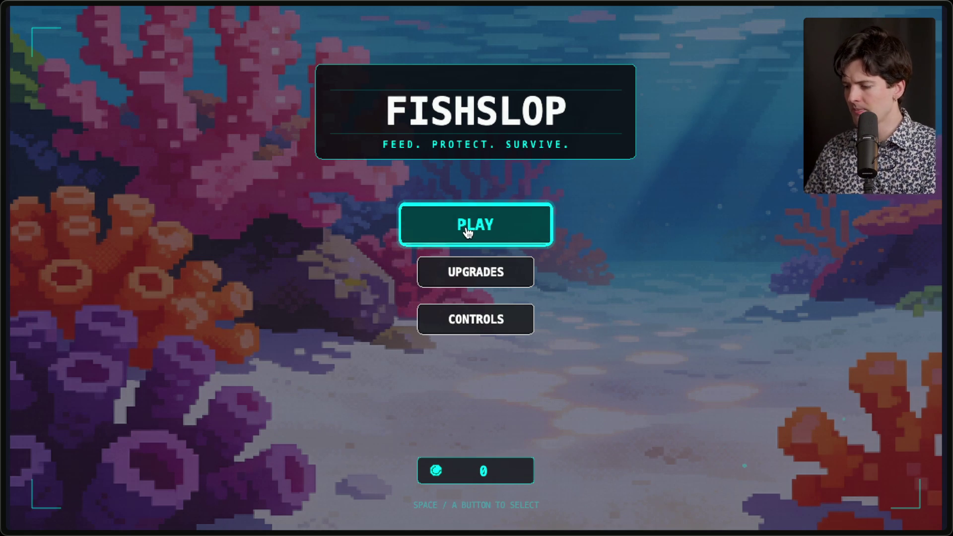
Step: Start a Fishslop round with Gumbo chosen as the crew
{"action": "left_click", "coordinate": [466, 231]}
{"action": "key", "text": "1"}
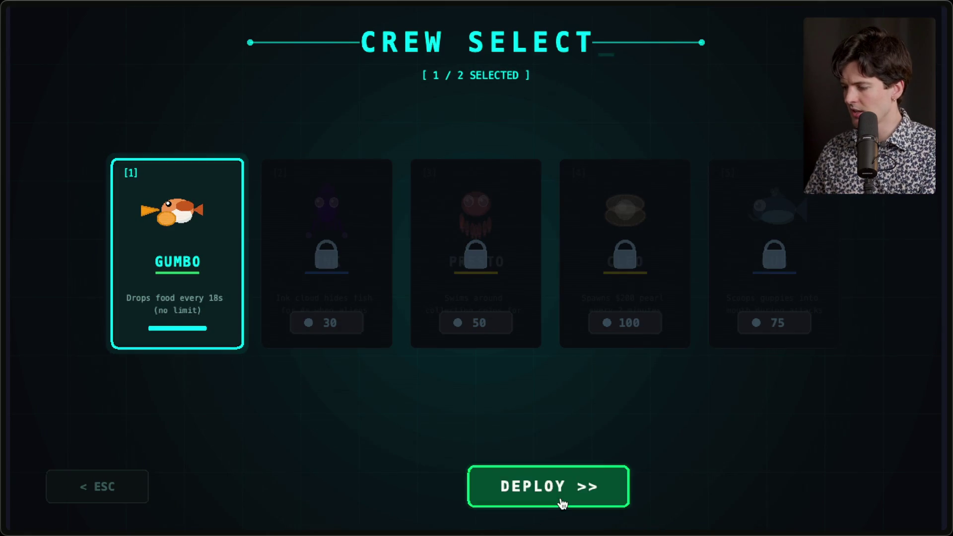
{"action": "left_click", "coordinate": [561, 503]}
Step: Steer the submarine up, down, left and right through the water around the reef
{"action": "key", "text": "w"}
{"action": "key", "text": "d"}
{"action": "key", "text": "a"}
{"action": "key", "text": "s"}
{"action": "key", "text": "d"}
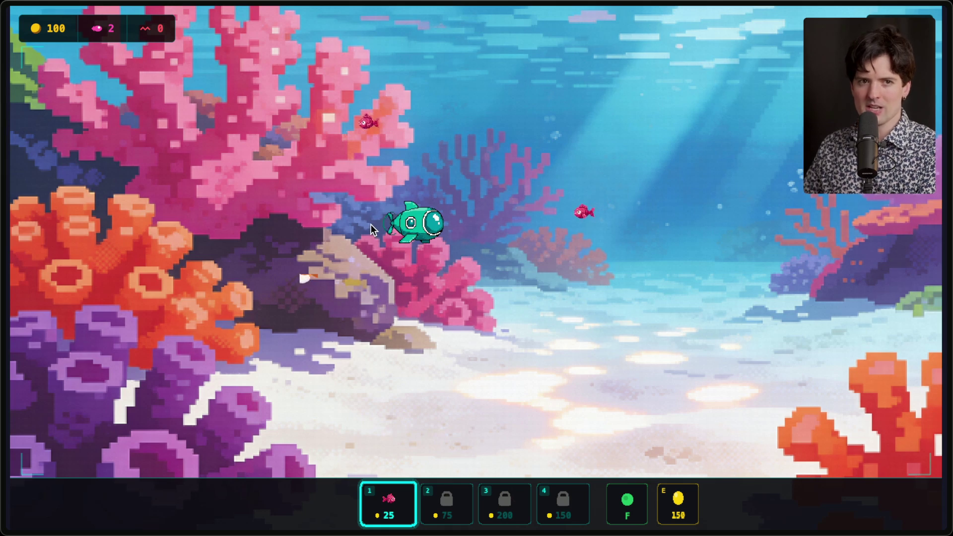
{"action": "key", "text": "w"}
{"action": "key", "text": "d"}
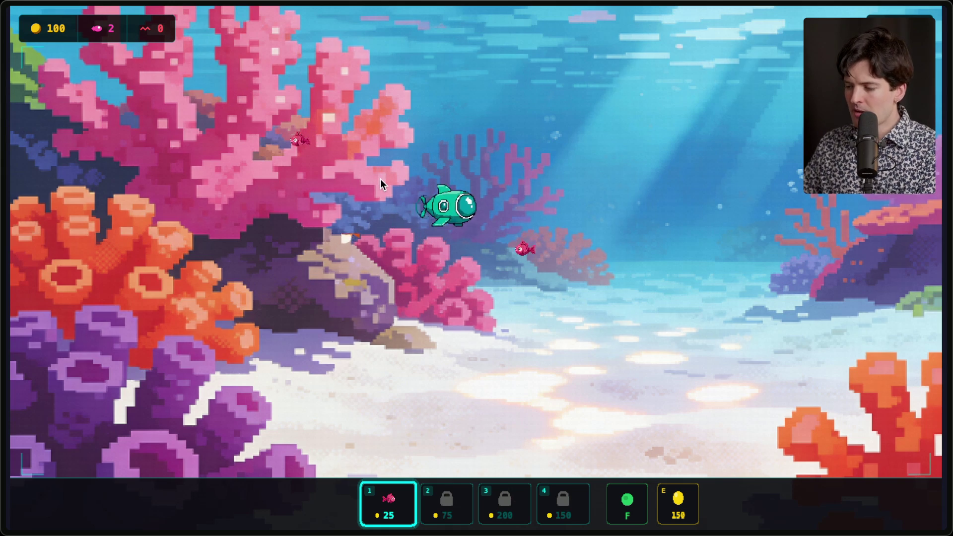
{"action": "key", "text": "a"}
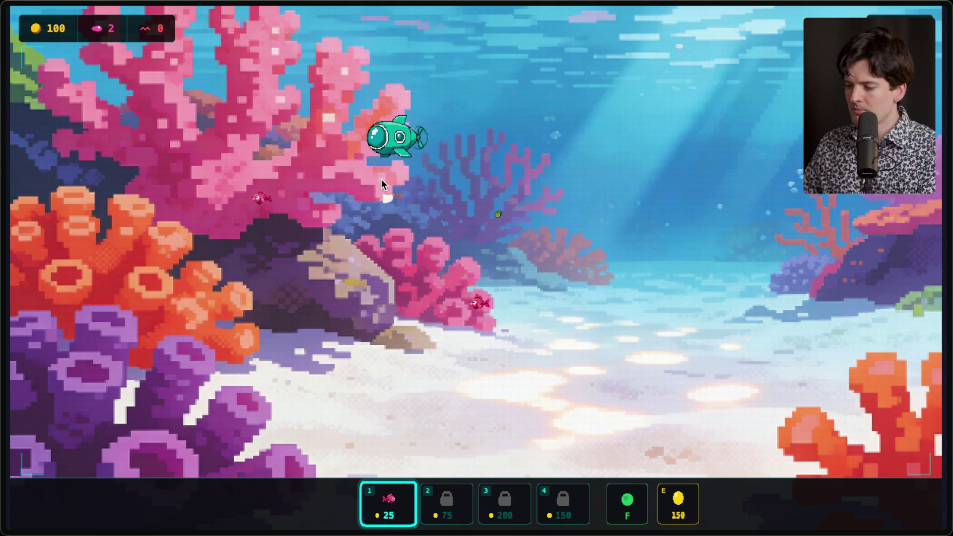
{"action": "key", "text": "d"}
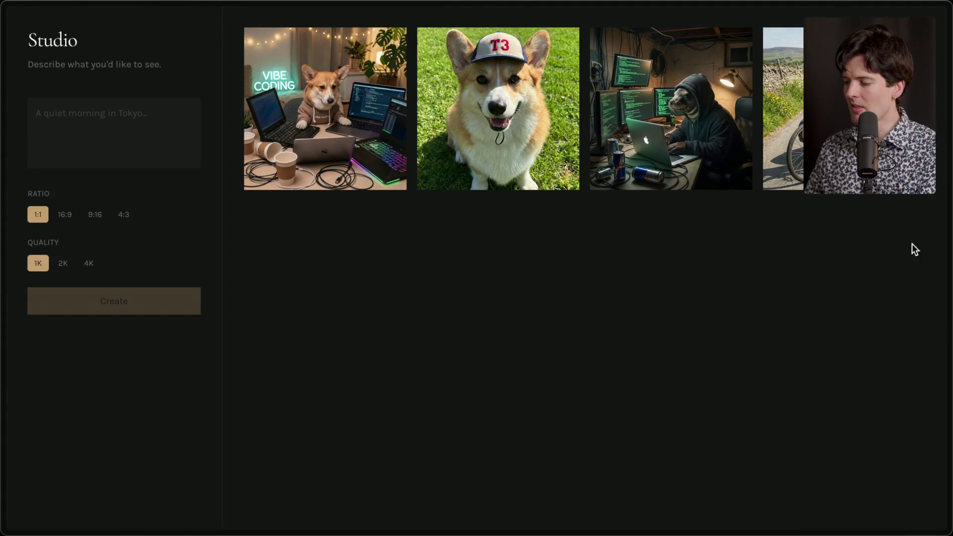
Step: Return to the Don't fall behind board, then run the image search 'el toro stairset !gi'
{"action": "mouse_move", "coordinate": [915, 249]}
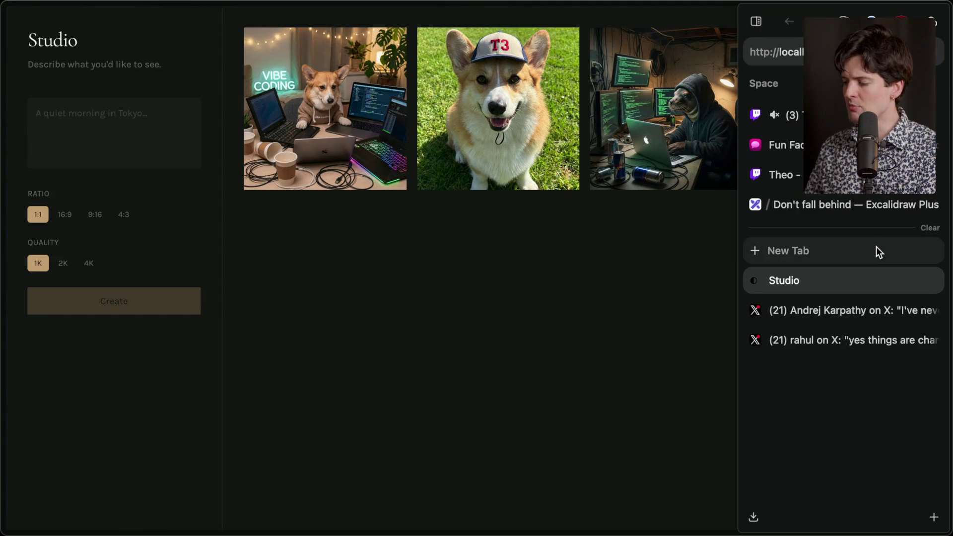
{"action": "left_click", "coordinate": [824, 206]}
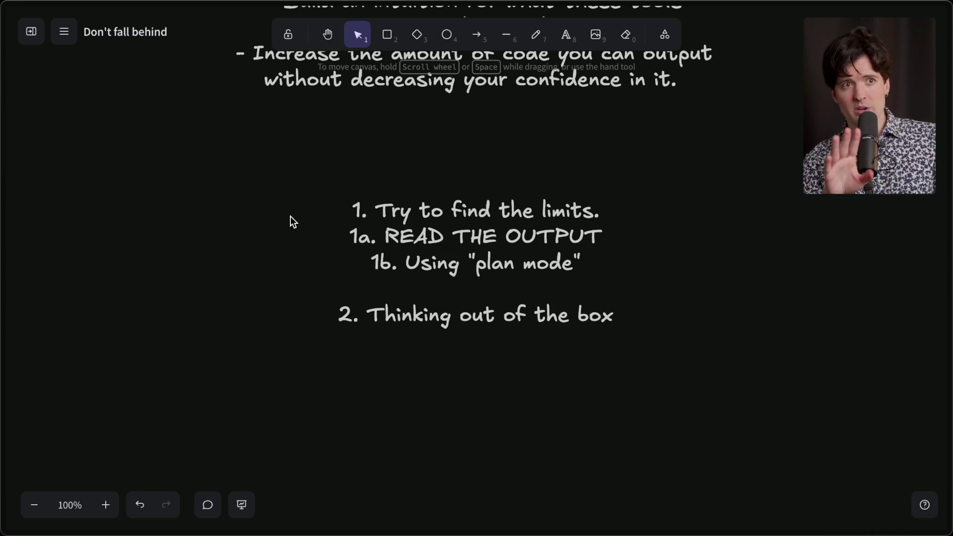
{"action": "key", "text": "ctrl+t"}
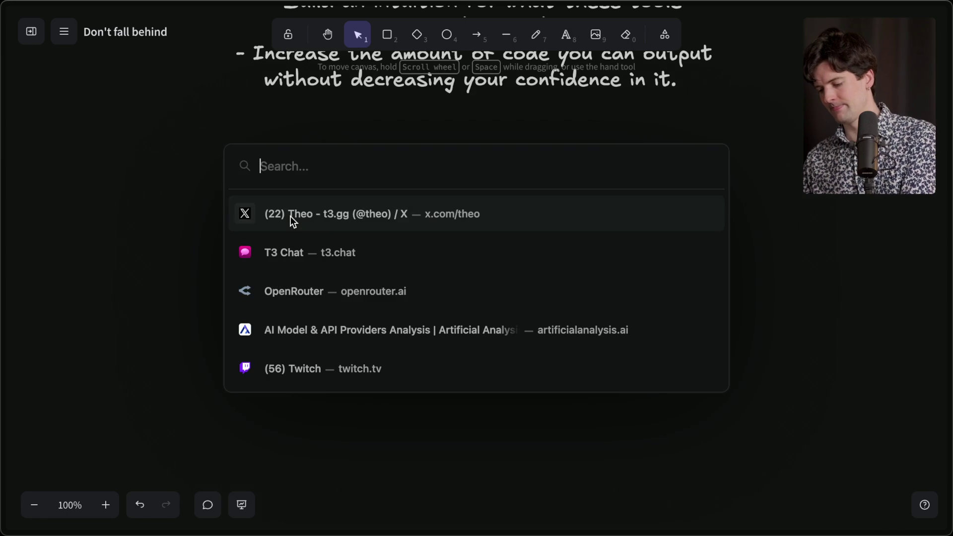
{"action": "type", "text": "el toro stairset !gi"}
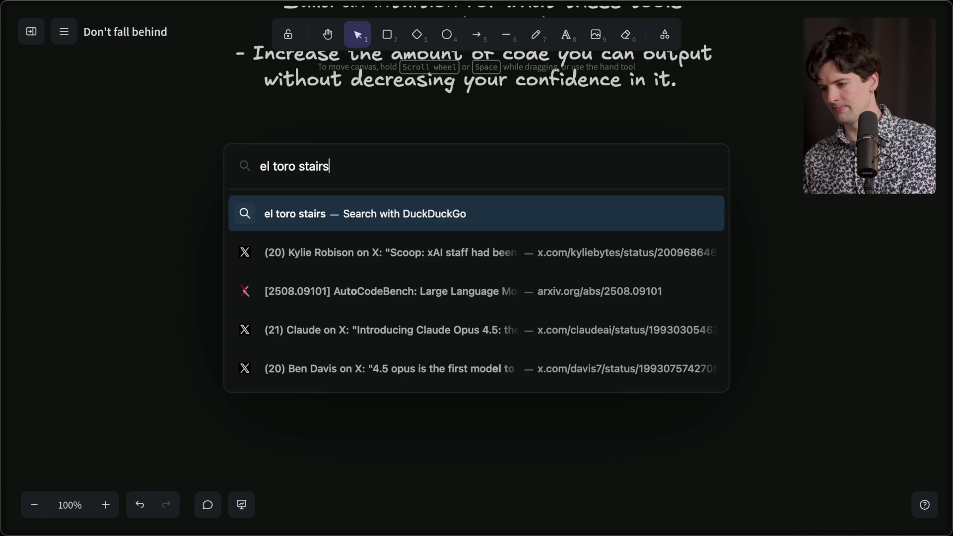
{"action": "key", "text": "Return"}
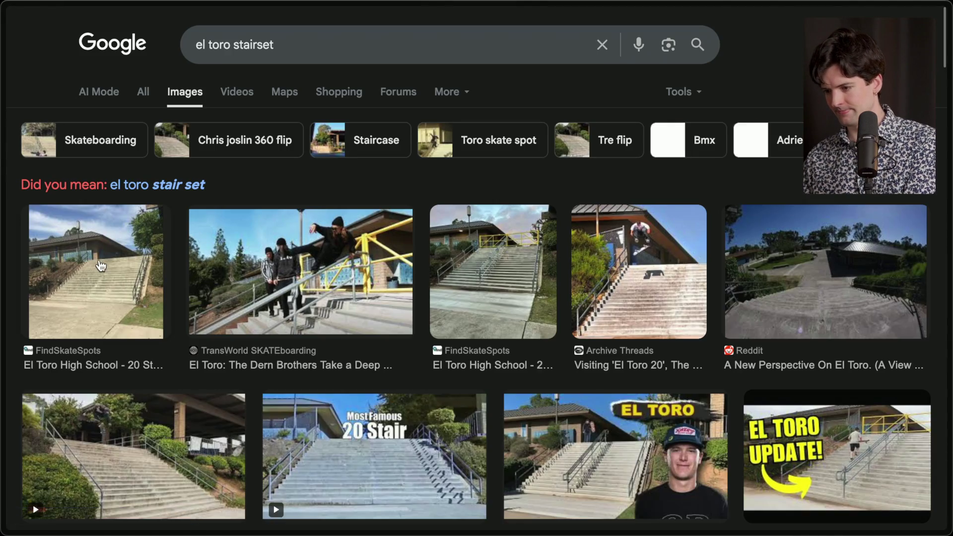
Step: Open the El Toro High School - 20 Stair page on findskatespots.com from the first image result
{"action": "left_click", "coordinate": [94, 272]}
{"action": "left_click", "coordinate": [871, 312]}
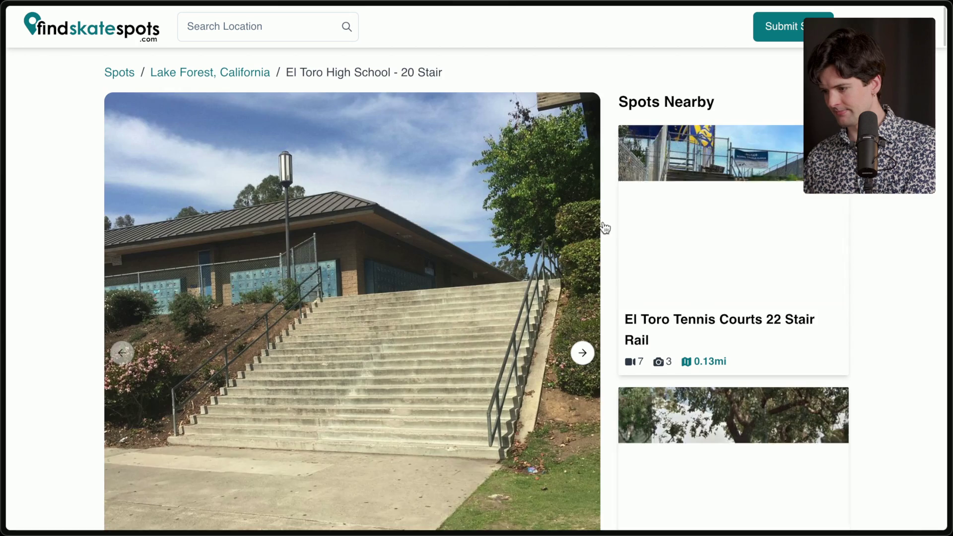
{"action": "scroll", "coordinate": [336, 302], "scroll_direction": "down", "scroll_amount": 1}
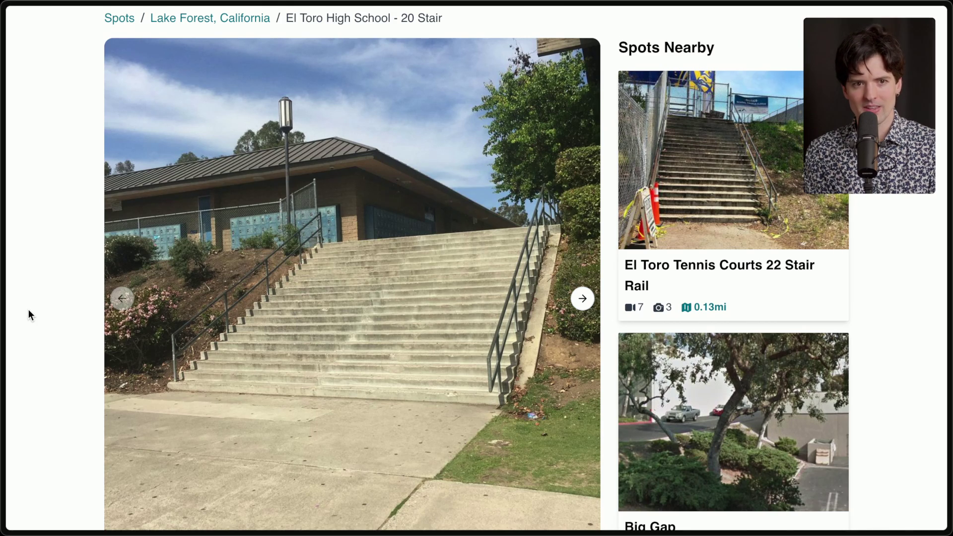
Step: Return to the 'Don't fall behind — Excalidraw Plus' tab from Arc's tab sidebar
{"action": "mouse_move", "coordinate": [950, 238]}
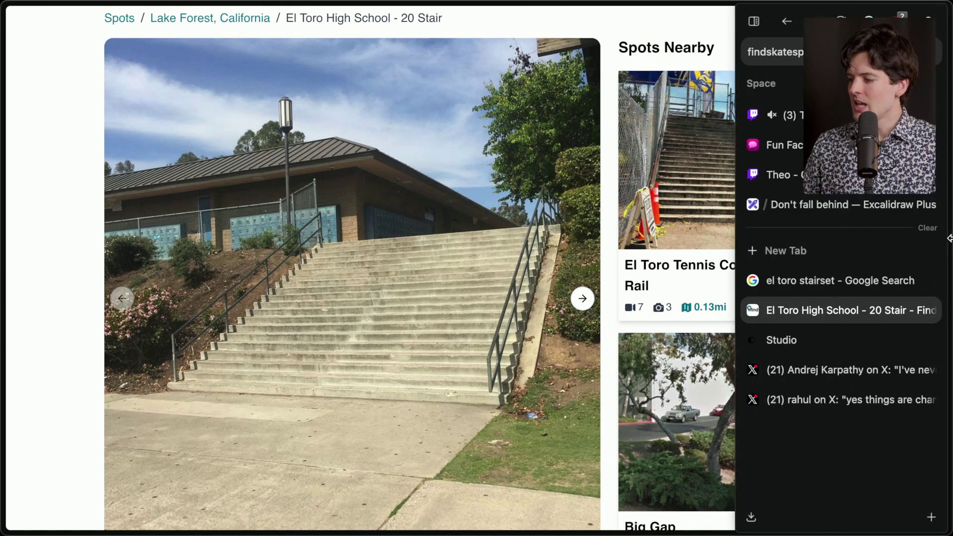
{"action": "left_click", "coordinate": [829, 204]}
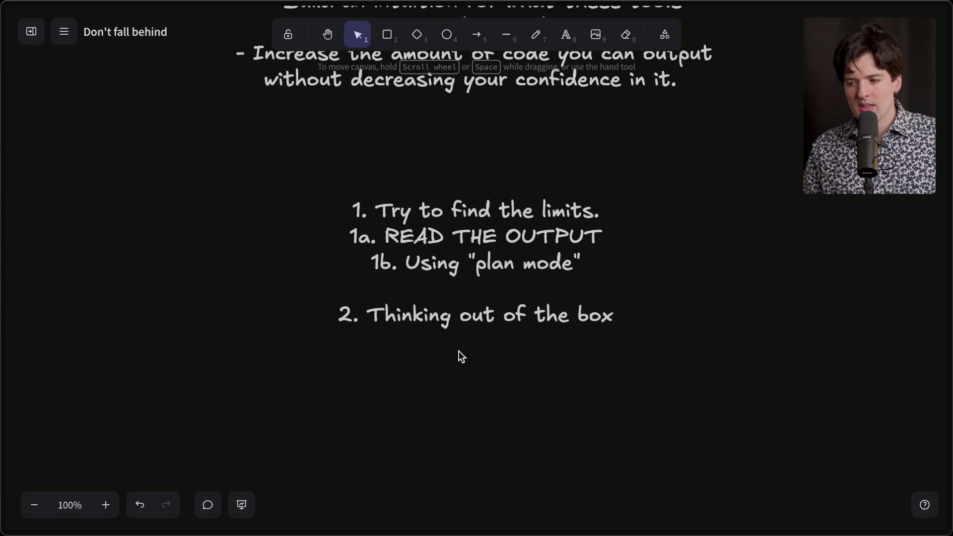
{"action": "key", "text": "super+Tab"}
{"action": "key", "text": "super+Tab"}
{"action": "key", "text": "super+Tab"}
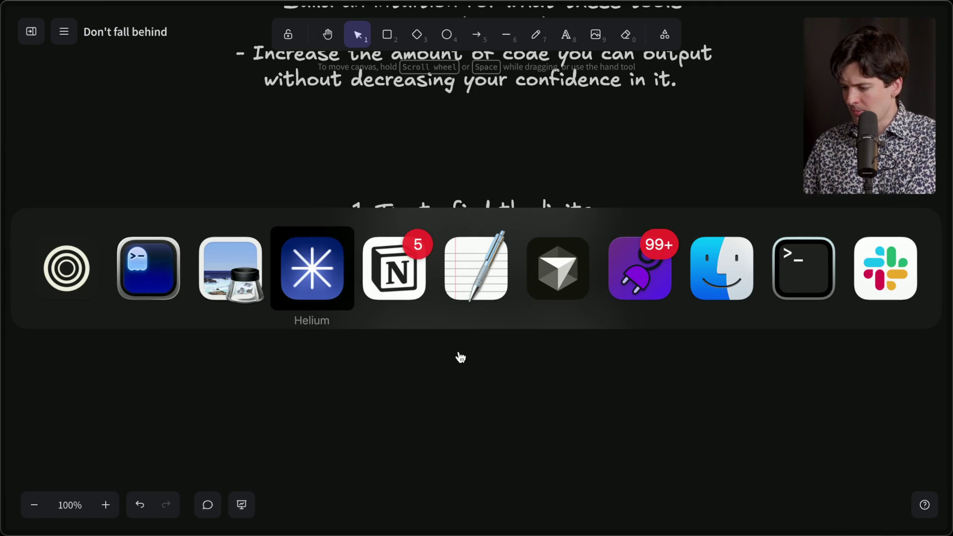
Step: In a new terminal tab, go to the ccsandbox folder, clear the screen and launch Claude Code
{"action": "key", "text": "super+shift+Tab"}
{"action": "key", "text": "super+shift+Tab"}
{"action": "key", "text": "super+2"}
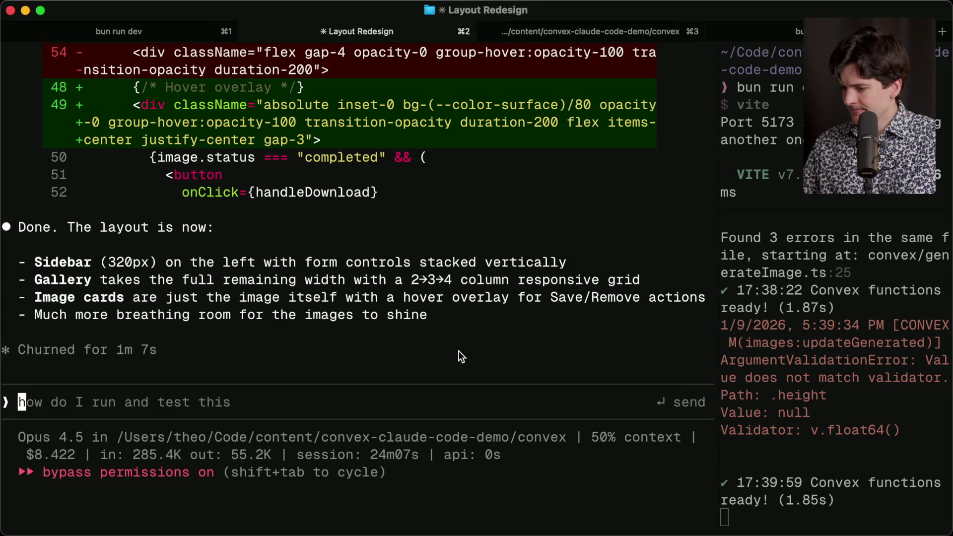
{"action": "key", "text": "super+t"}
{"action": "type", "text": "cd "}
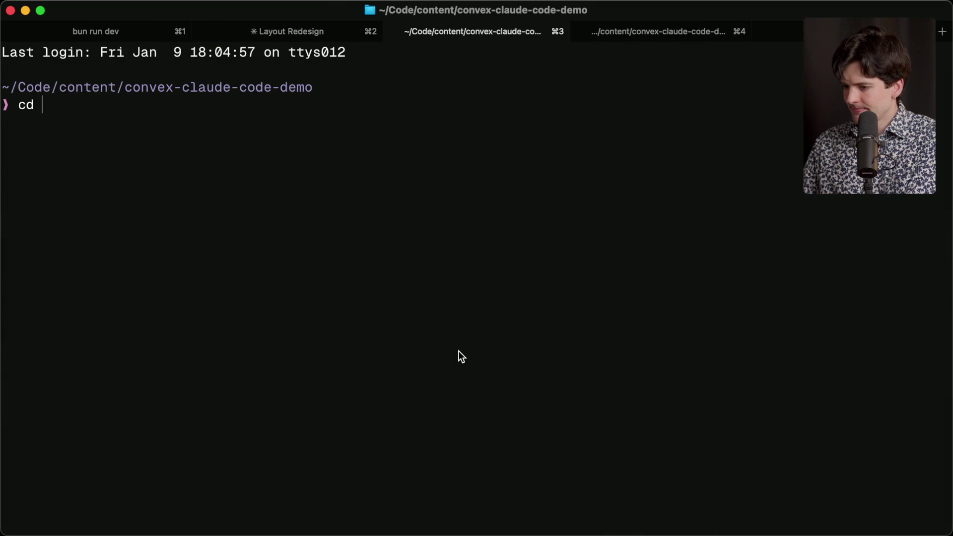
{"action": "type", "text": "~/Code/ccsandbox/"}
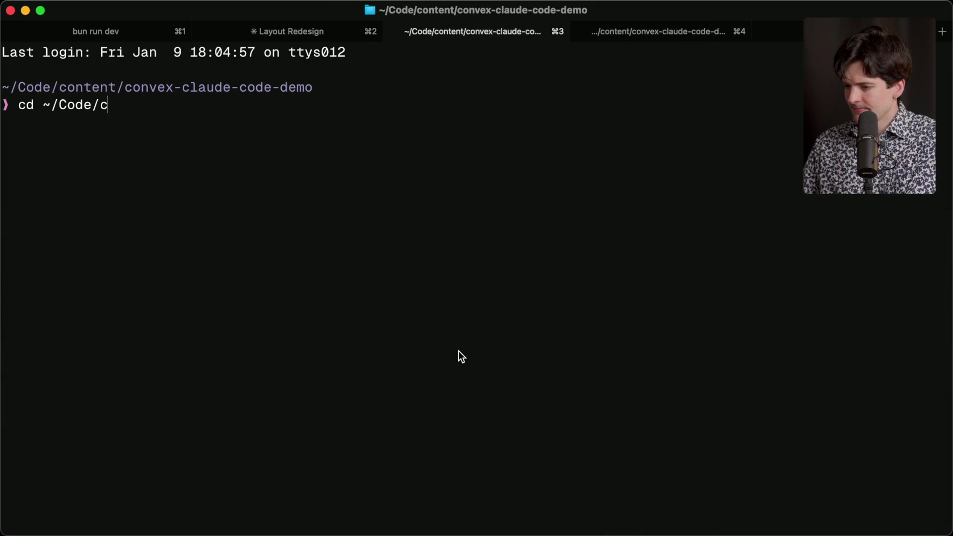
{"action": "key", "text": "Tab"}
{"action": "key", "text": "Return"}
{"action": "type", "text": "clear"}
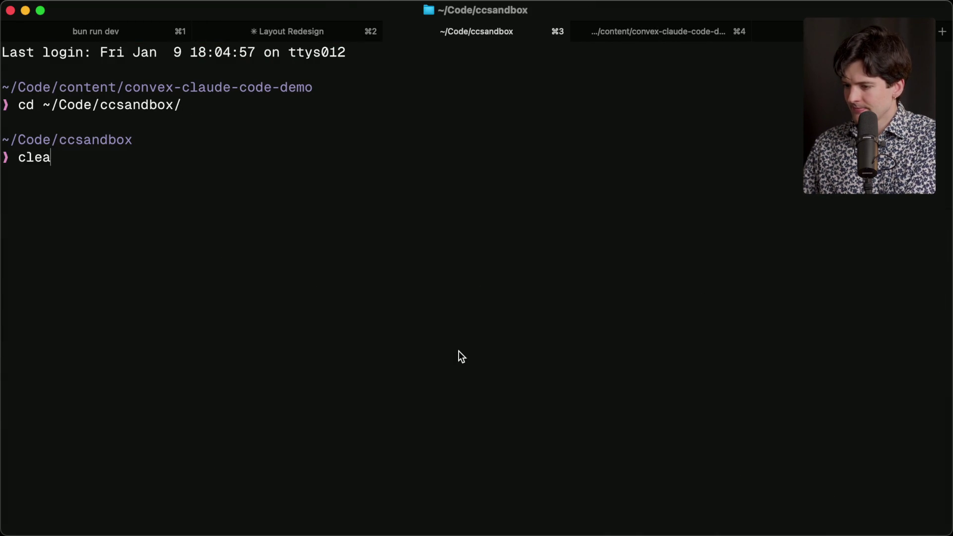
{"action": "key", "text": "Return"}
{"action": "type", "text": "cc"}
{"action": "key", "text": "Return"}
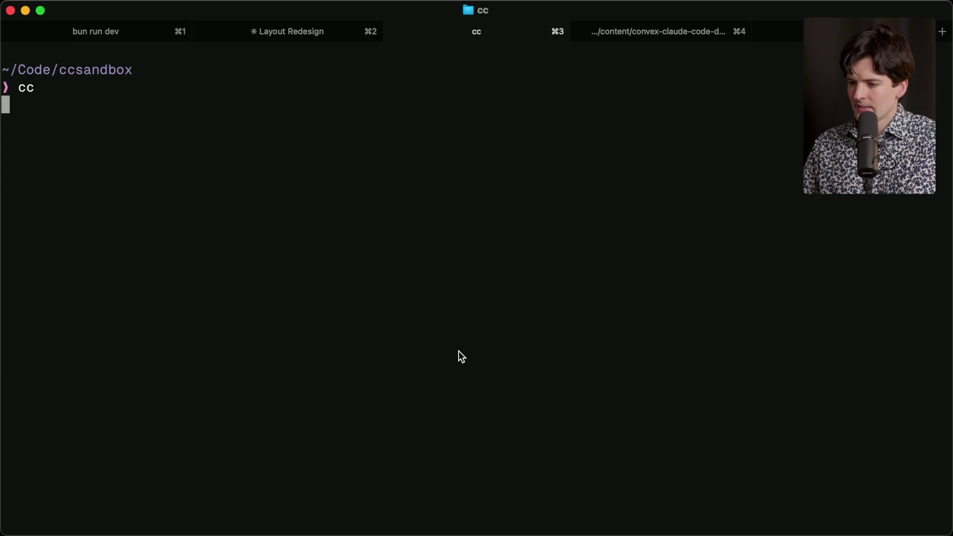
Step: Ask Claude for an alias that adds all files, commits them with a message, and pushes
{"action": "type", "text": "Make "}
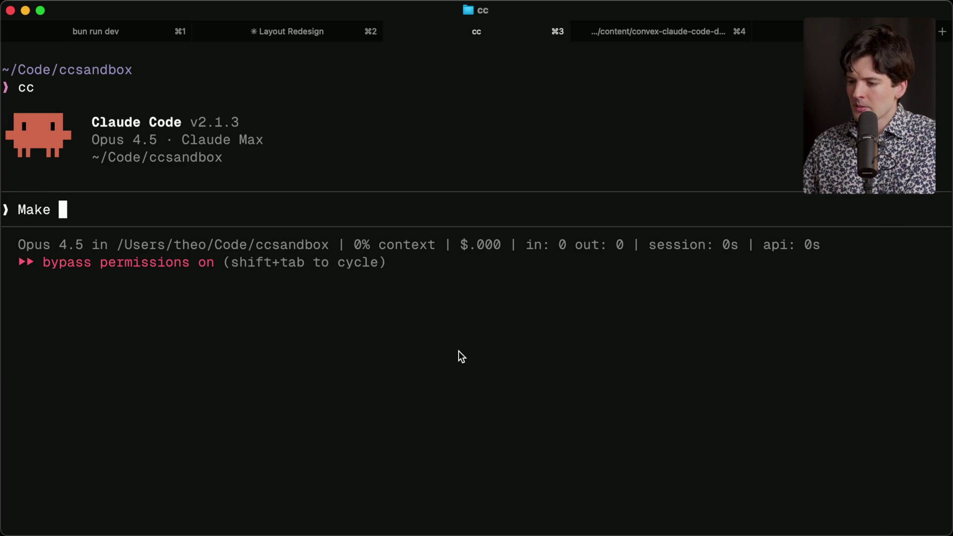
{"action": "type", "text": "me an alis"}
{"action": "key", "text": "BackSpace"}
{"action": "type", "text": "as"}
{"action": "key", "text": "alt+BackSpace"}
{"action": "key", "text": "alt+BackSpace"}
{"action": "key", "text": "alt+BackSpace"}
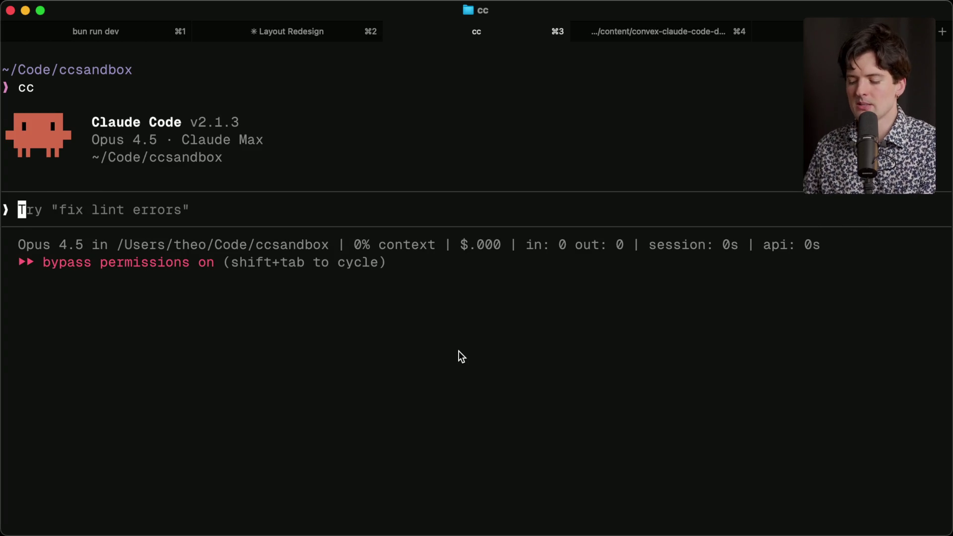
{"action": "key", "text": "fn"}
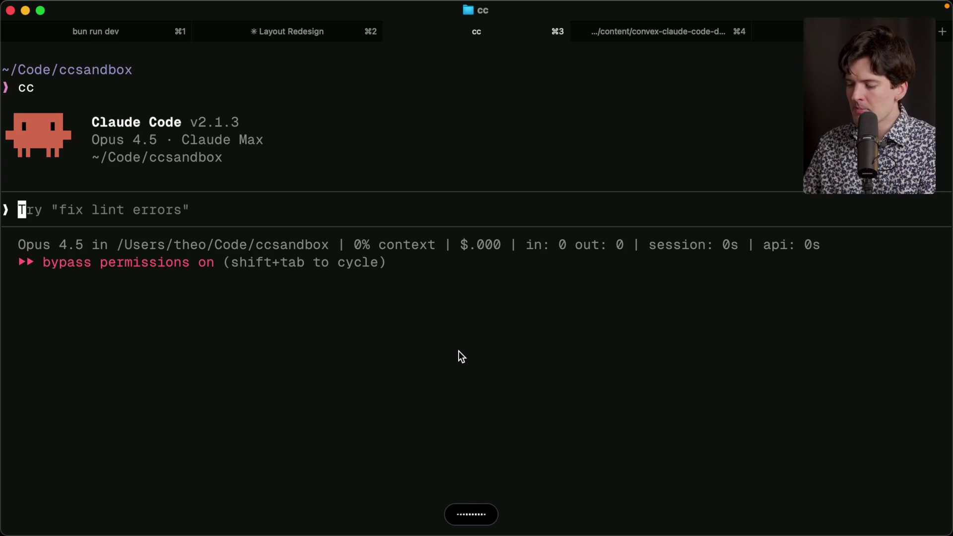
{"action": "type", "text": "Make me an alias that selects all files, commits them with a commit message, and pushes up immediately."}
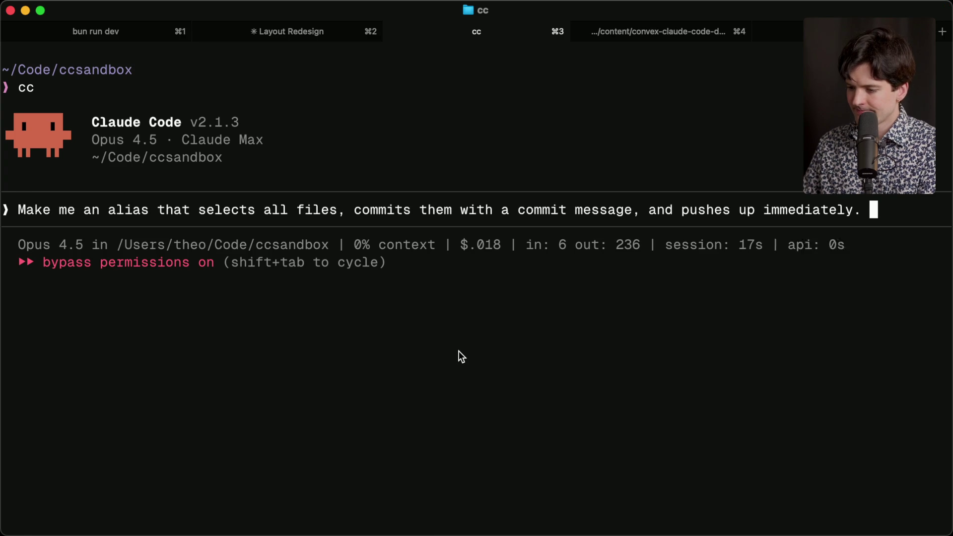
{"action": "key", "text": "Return"}
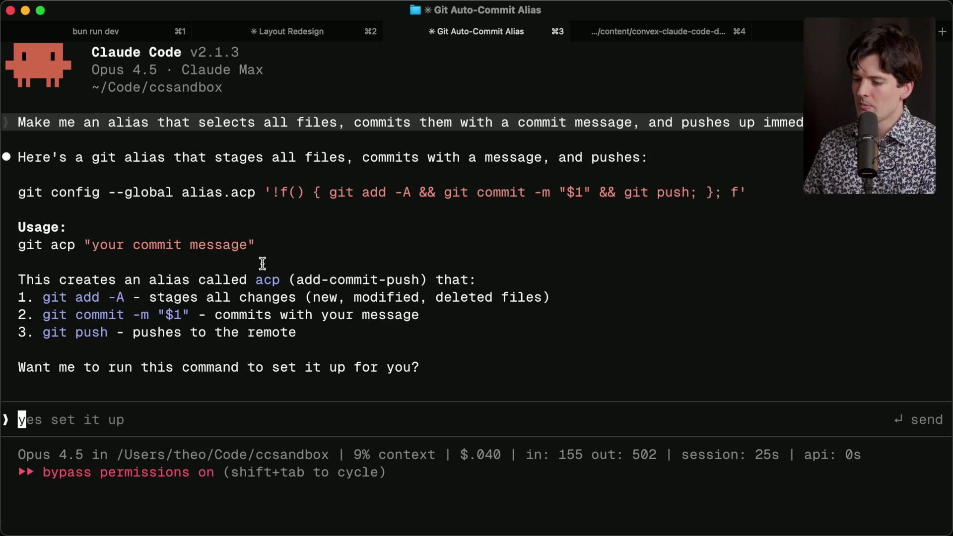
Step: Ask Claude for a one-word version added to ZshRC, fixing the 'ZishRC' typo before sending
{"action": "mouse_move", "coordinate": [19, 194]}
{"action": "left_mouse_down"}
{"action": "mouse_move", "coordinate": [712, 175]}
{"action": "mouse_move", "coordinate": [747, 192]}
{"action": "left_mouse_up"}
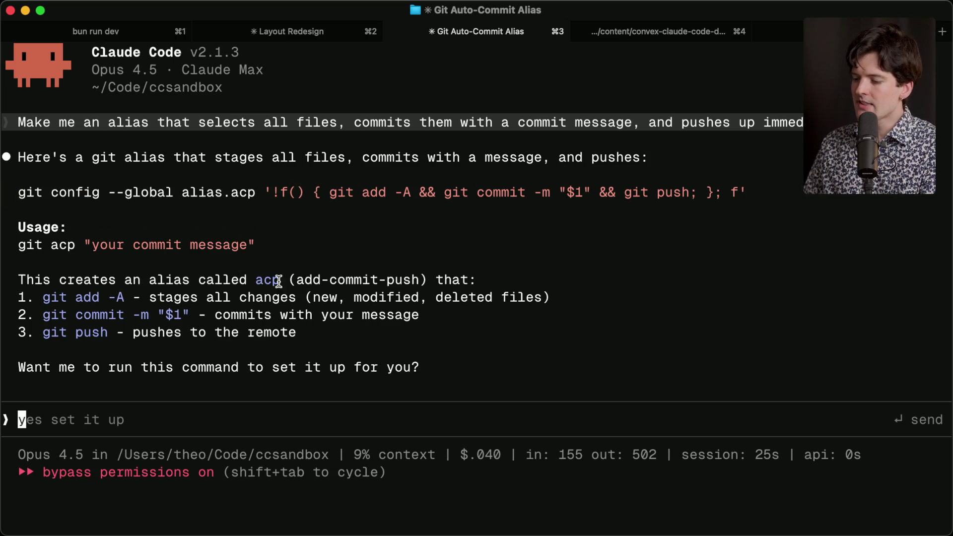
{"action": "type", "text": "I would la"}
{"action": "key", "text": "BackSpace"}
{"action": "key", "text": "BackSpace"}
{"action": "key", "text": "BackSpace"}
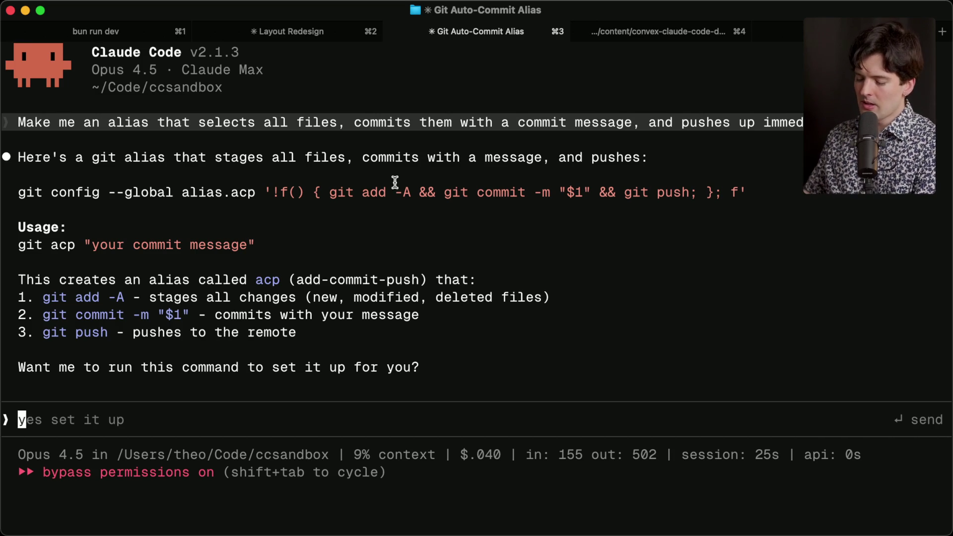
{"action": "key", "text": "fn"}
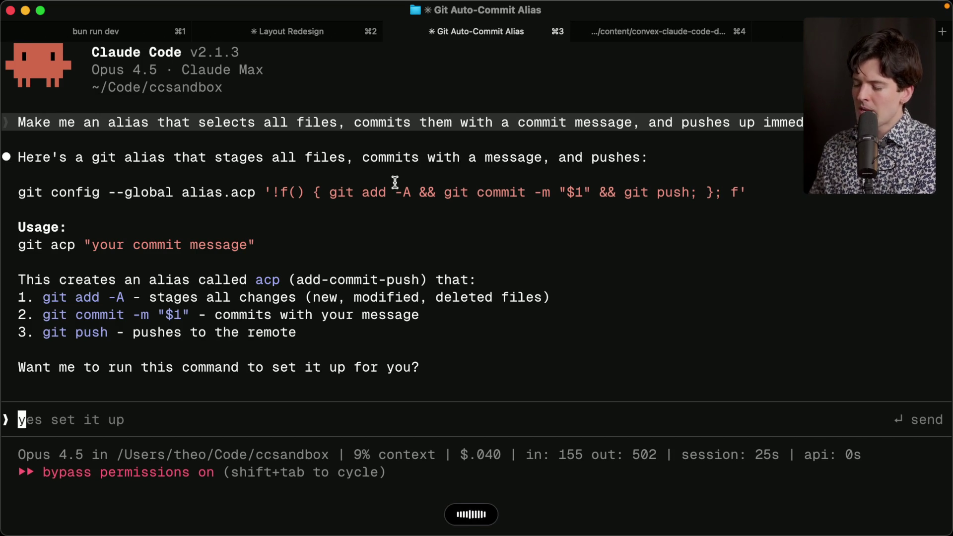
{"action": "key", "text": "fn"}
{"action": "key", "text": "Left"}
{"action": "key", "text": "Left"}
{"action": "key", "text": "Left"}
{"action": "key", "text": "BackSpace"}
{"action": "key", "text": "Return"}
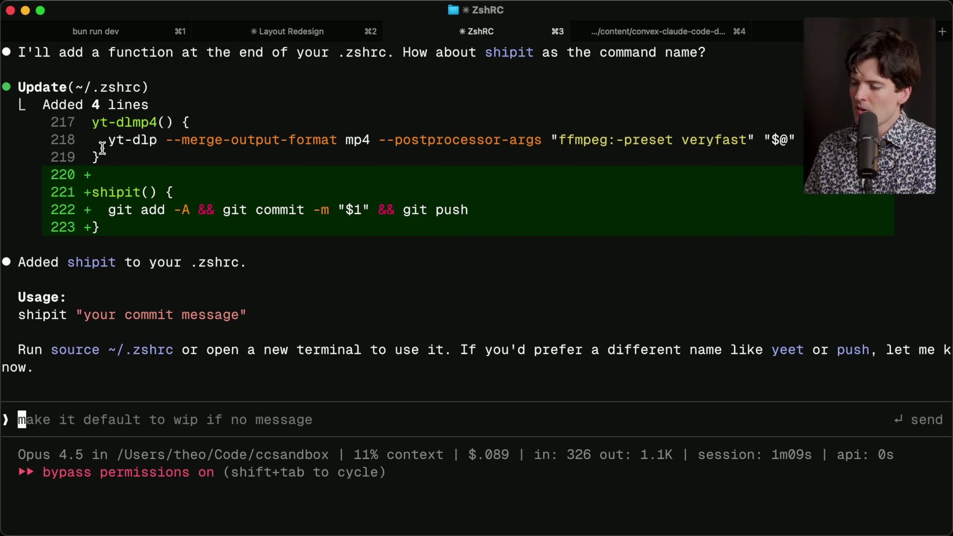
Step: Review Claude's ~/.zshrc edit adding the shipit function, then return to the whiteboard
{"action": "left_click_drag", "start_coordinate": [96, 124], "coordinate": [154, 124]}
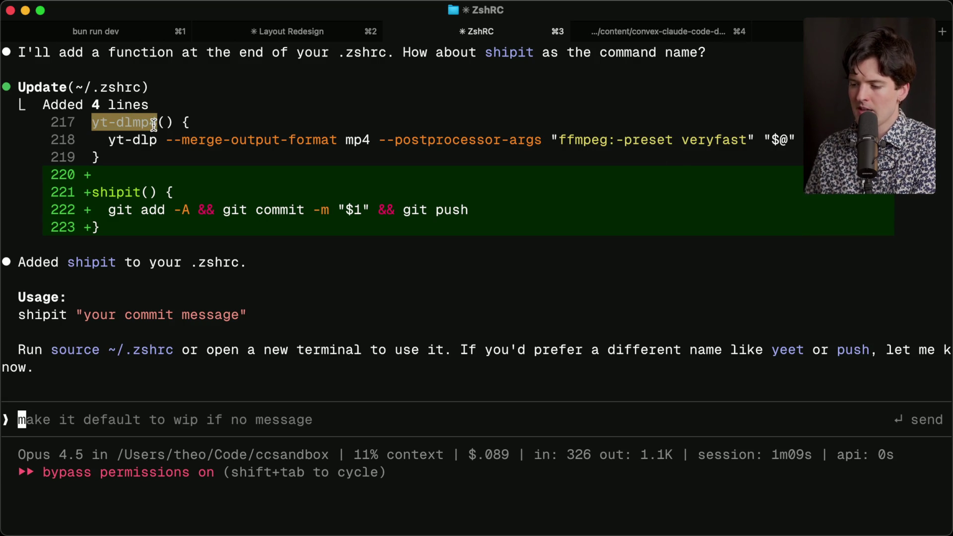
{"action": "left_click", "coordinate": [172, 153]}
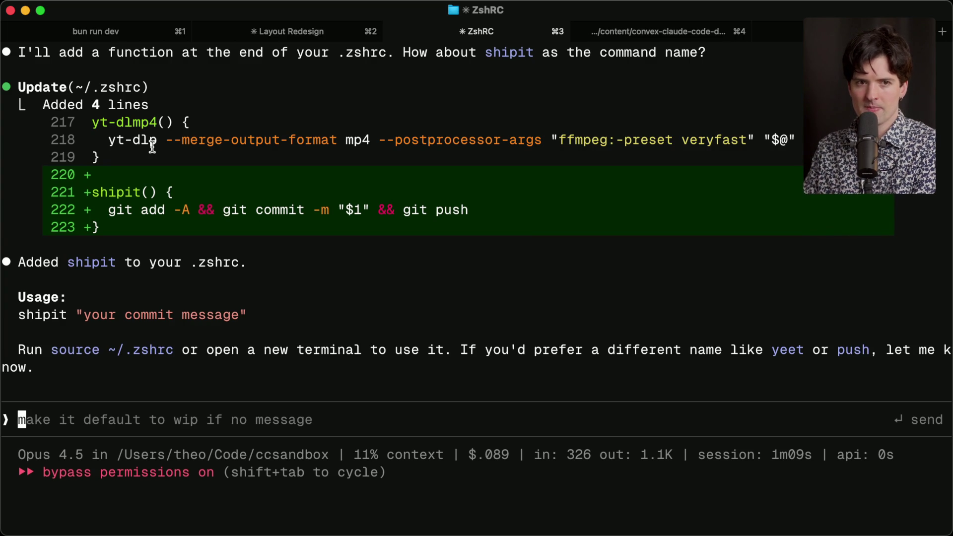
{"action": "key", "text": "super+Tab"}
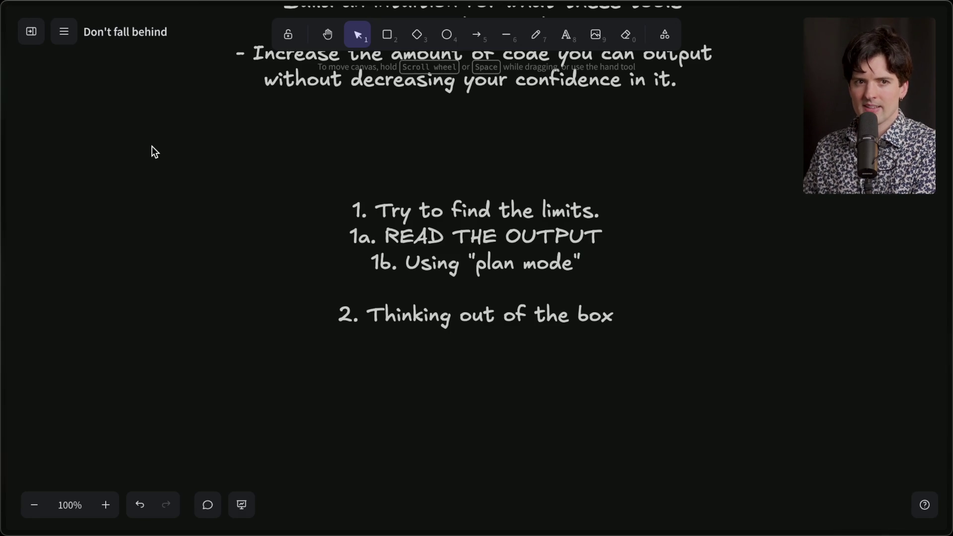
Step: Check the Twitch Stream Manager chat and the X post tab
{"action": "mouse_move", "coordinate": [951, 268]}
{"action": "left_click", "coordinate": [843, 115]}
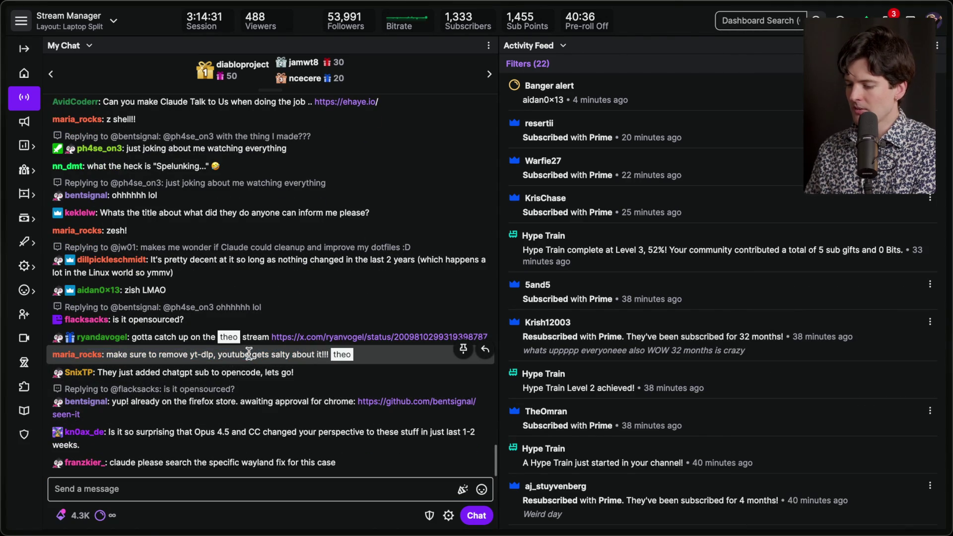
{"action": "left_click", "coordinate": [254, 489]}
{"action": "mouse_move", "coordinate": [950, 348]}
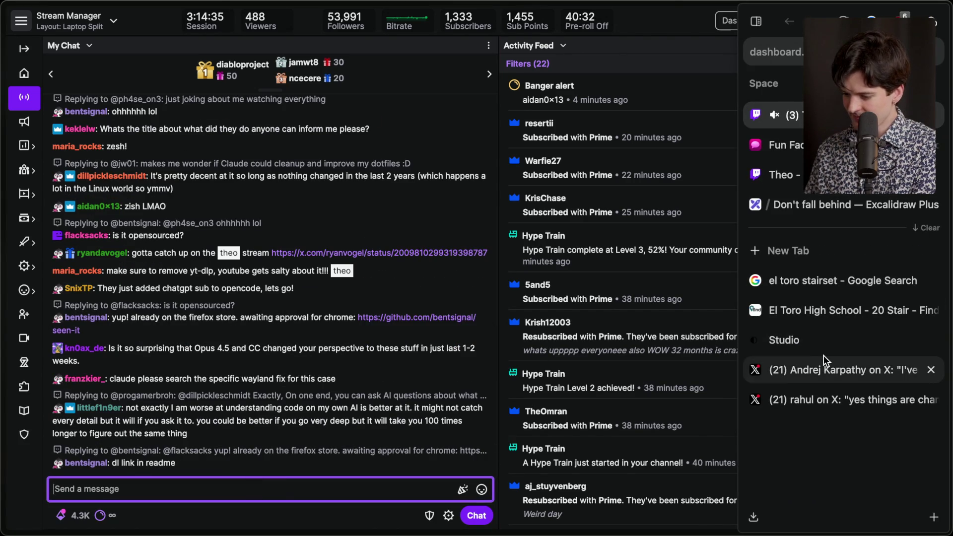
{"action": "left_click", "coordinate": [823, 355]}
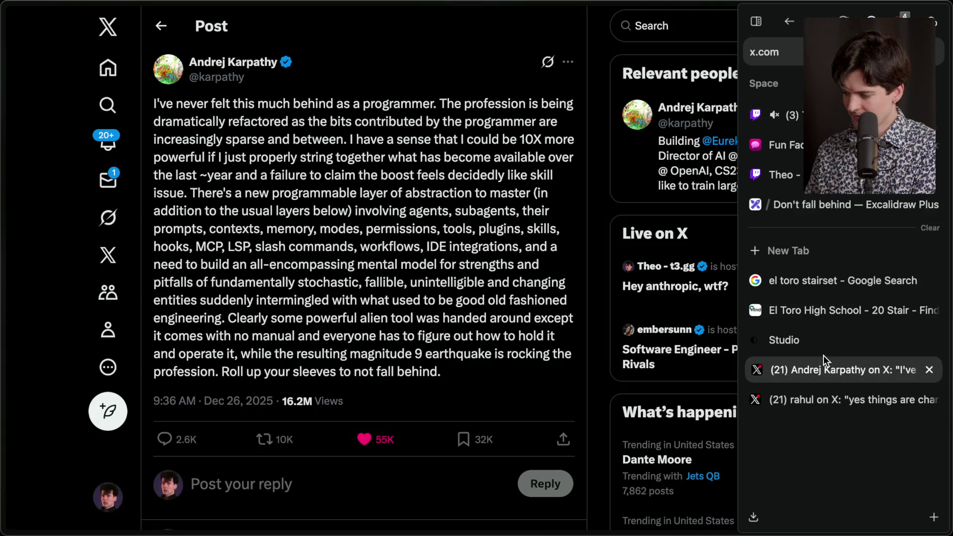
Step: Go back to the Don't fall behind board and start a new line after tip 2 in the tips text
{"action": "left_click", "coordinate": [814, 206]}
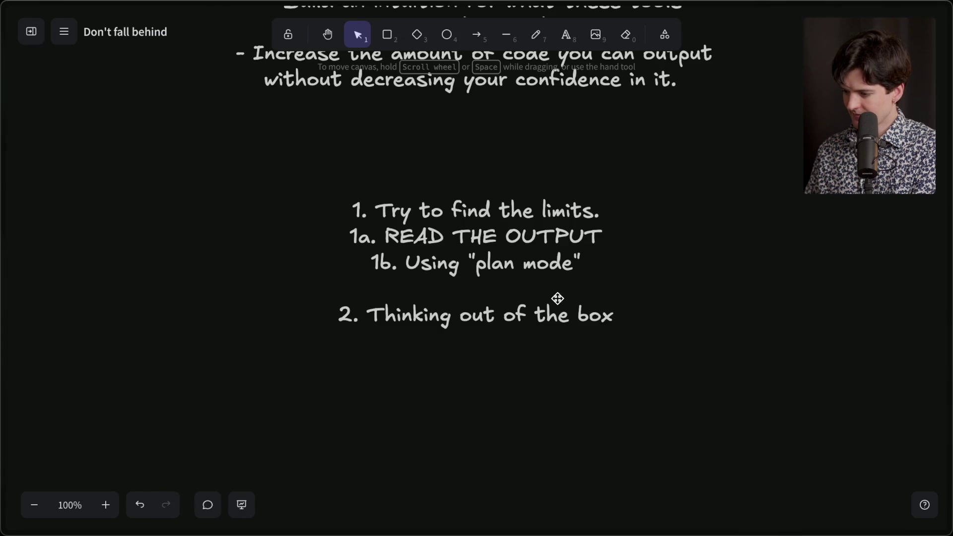
{"action": "left_click", "coordinate": [546, 317]}
{"action": "double_click", "coordinate": [546, 317]}
{"action": "left_click", "coordinate": [612, 318]}
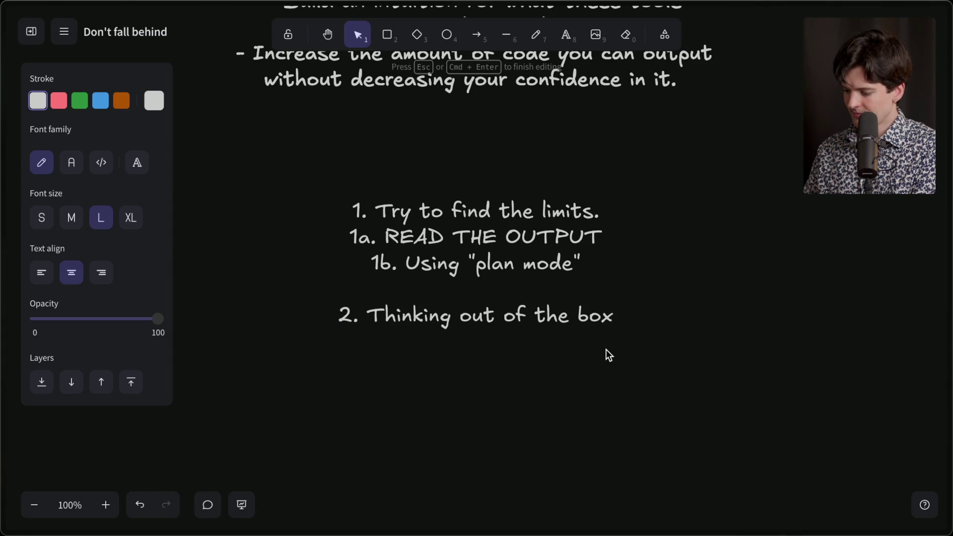
{"action": "key", "text": "Return"}
{"action": "key", "text": "Return"}
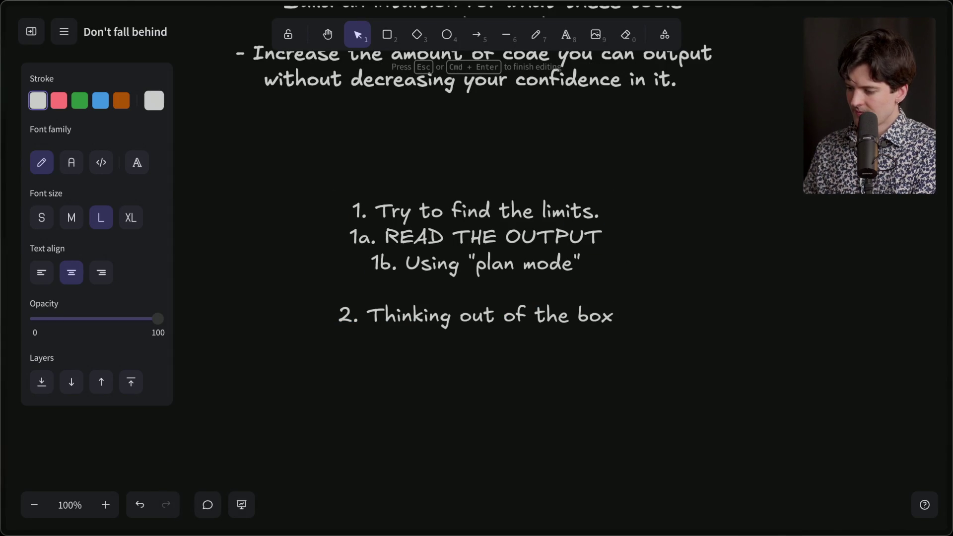
Step: Add tip '3. Orchestration <--- I'm still learning here' to the list, then switch to Cursor
{"action": "type", "text": "3."}
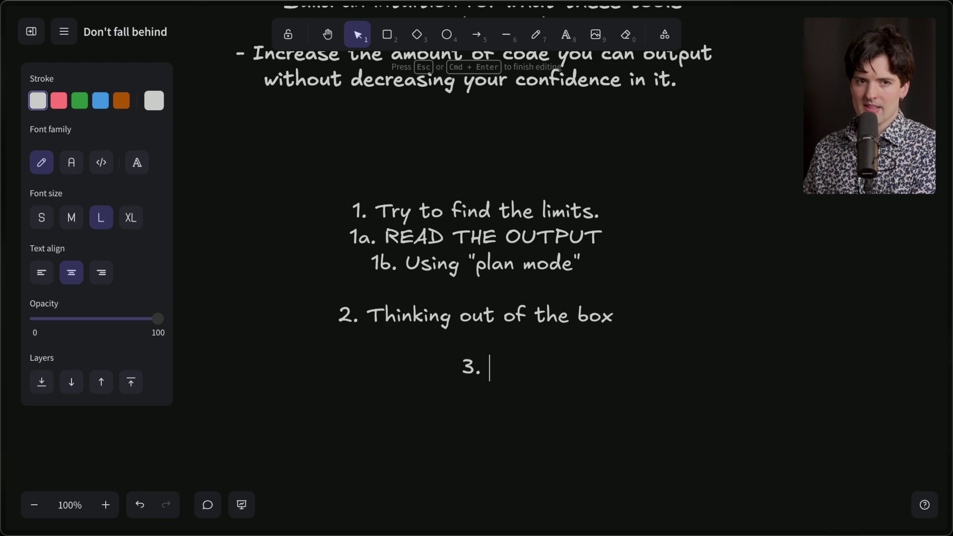
{"action": "type", "text": "Orchestration"}
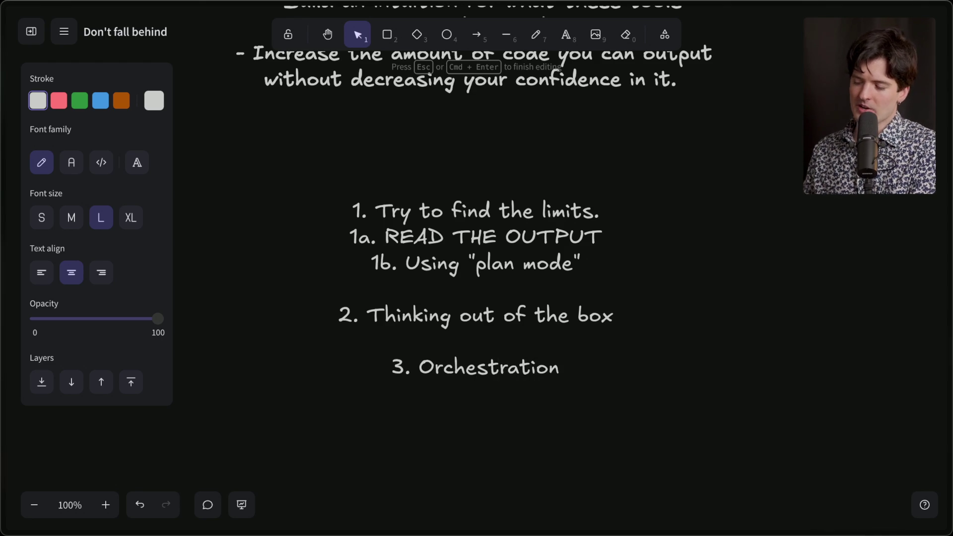
{"action": "triple_click", "coordinate": [509, 311]}
{"action": "double_click", "coordinate": [523, 357]}
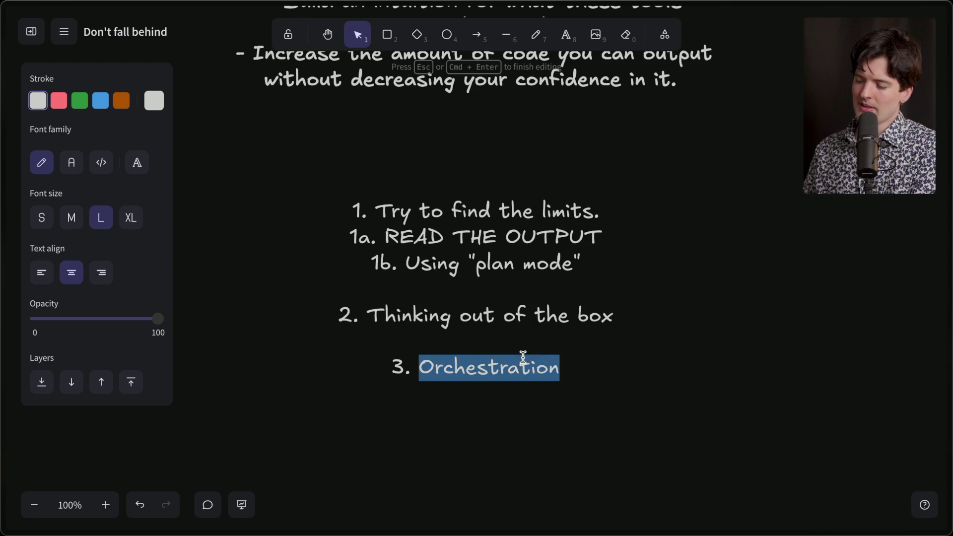
{"action": "triple_click", "coordinate": [523, 358]}
{"action": "left_click", "coordinate": [559, 369]}
{"action": "type", "text": "<--- I"}
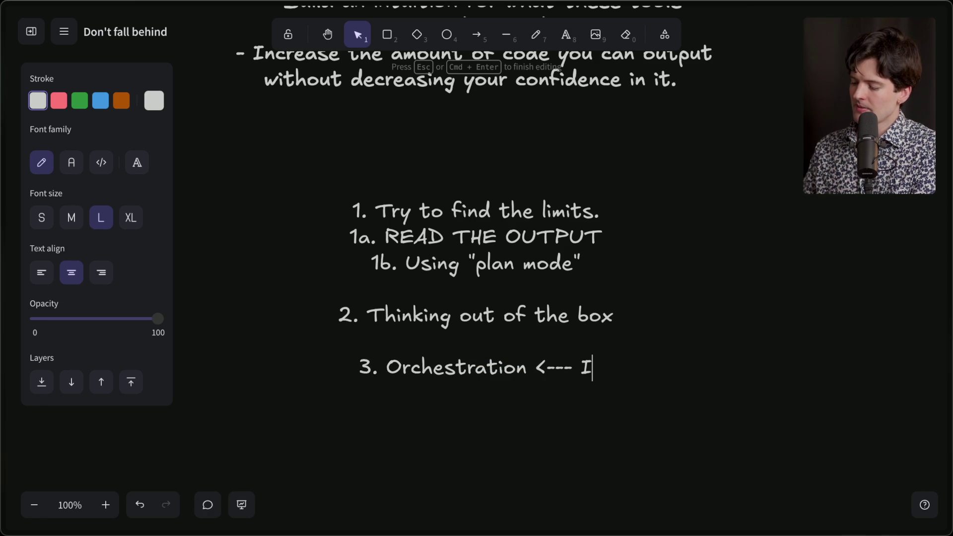
{"action": "type", "text": "'m still le"}
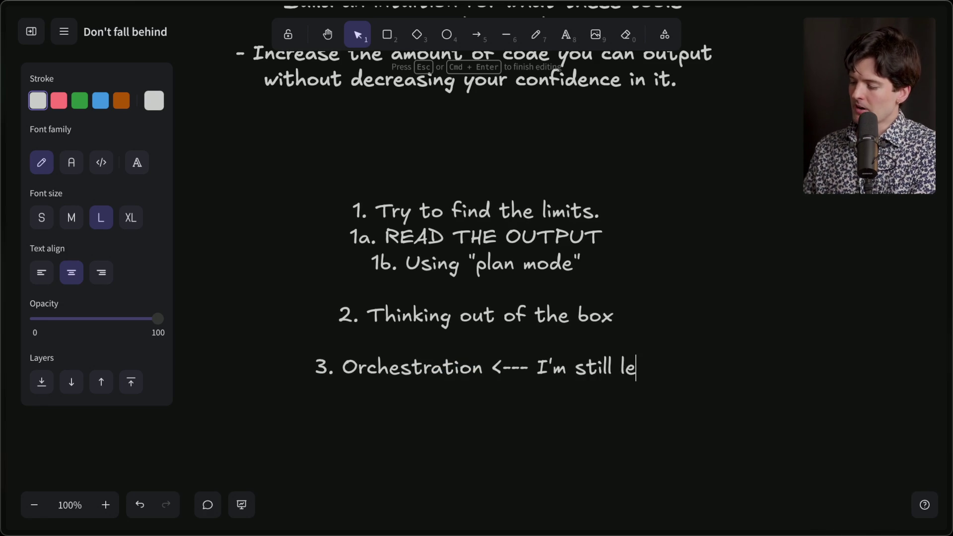
{"action": "type", "text": "arning here"}
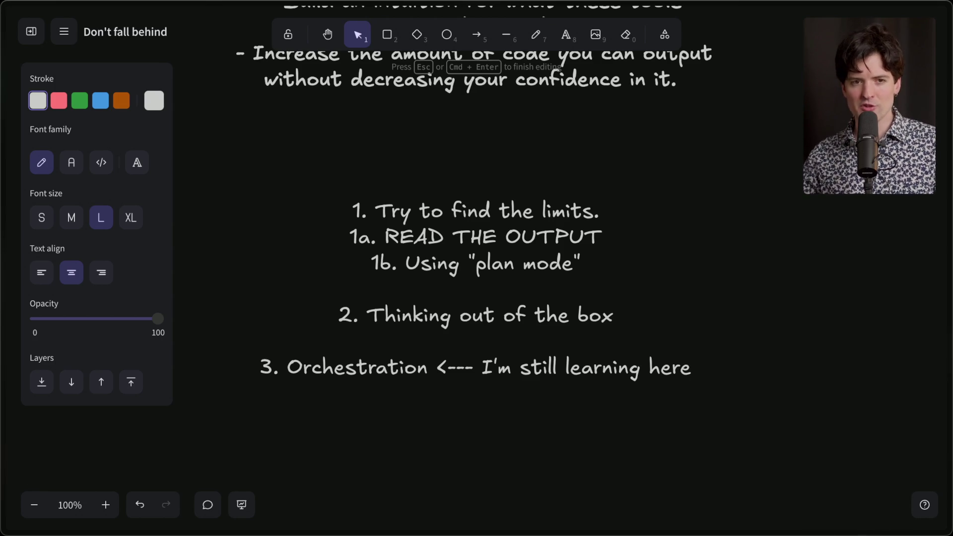
{"action": "mouse_move", "coordinate": [656, 529]}
{"action": "left_click", "coordinate": [370, 516]}
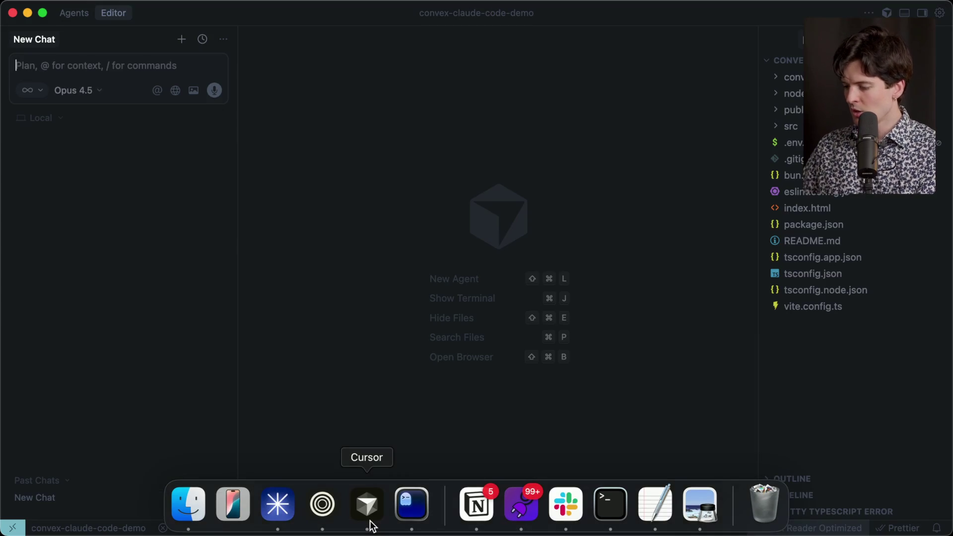
Step: From the Vite dev server terminal tab, open the fishgame project in Cursor with 'c .'
{"action": "key", "text": "super+Tab"}
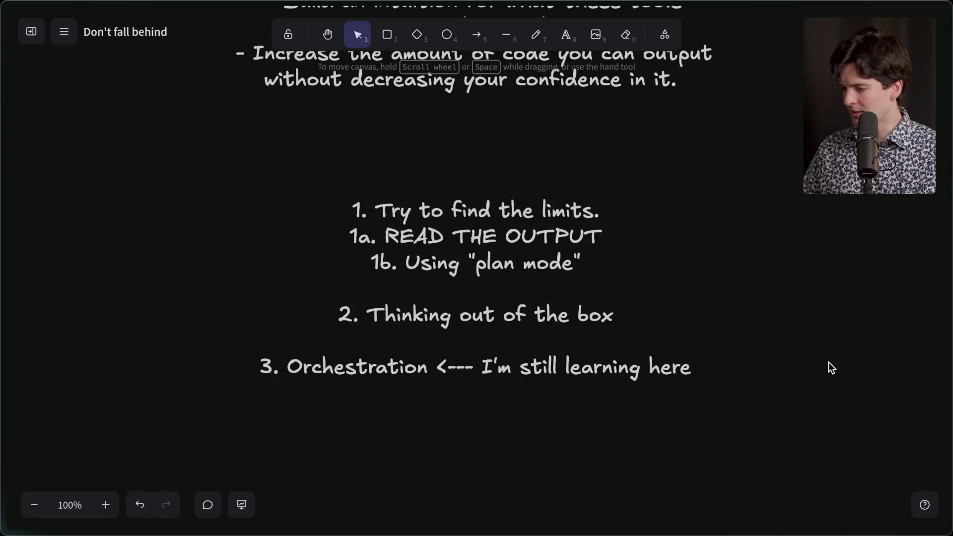
{"action": "key", "text": "super+Tab"}
{"action": "key", "text": "super+Tab"}
{"action": "key", "text": "super+Tab"}
{"action": "key", "text": "super+shift+Tab"}
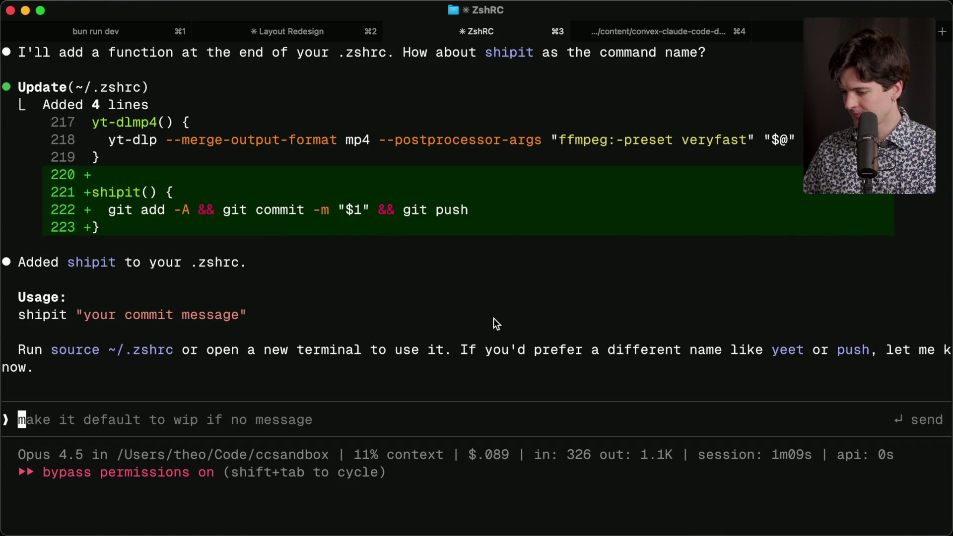
{"action": "key", "text": "super+d"}
{"action": "key", "text": "super+w"}
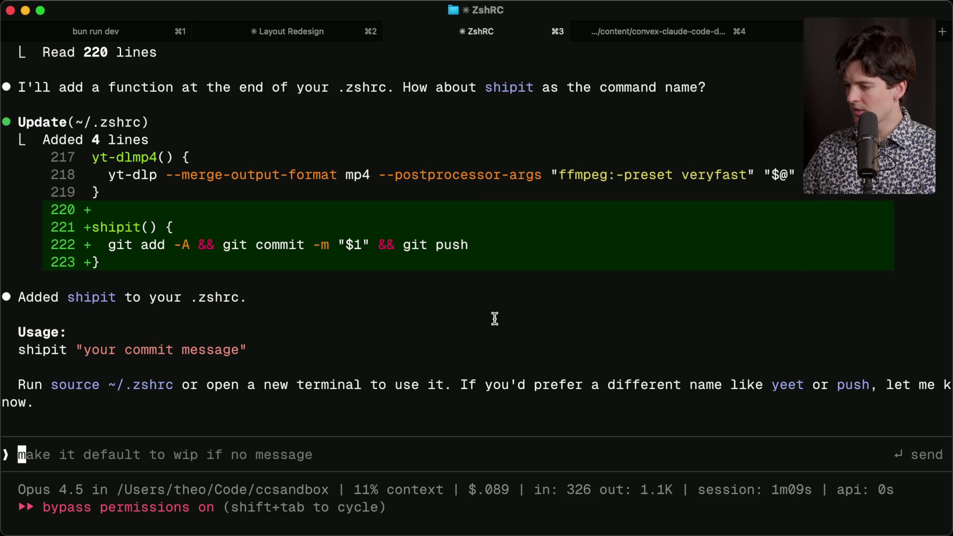
{"action": "key", "text": "super+5"}
{"action": "key", "text": "super+d"}
{"action": "type", "text": "c ."}
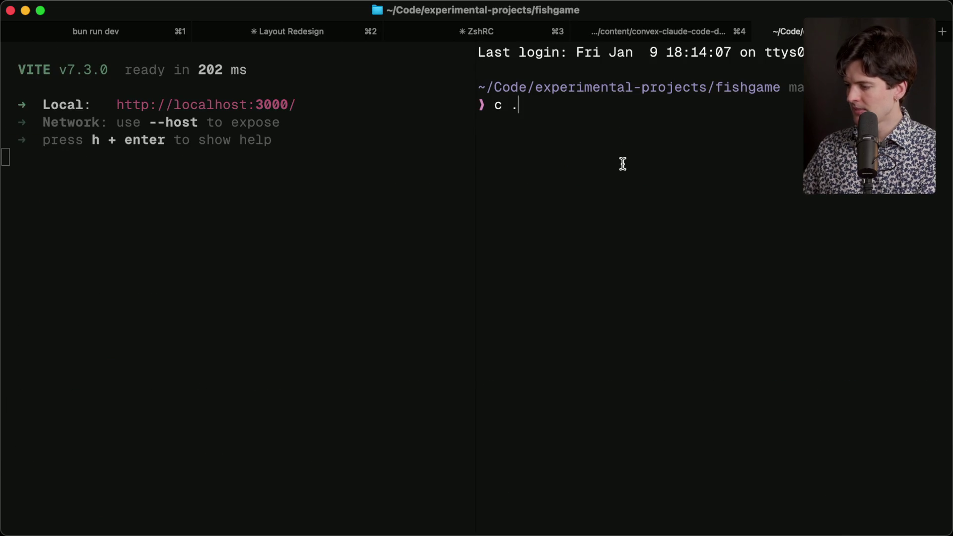
{"action": "key", "text": "Return"}
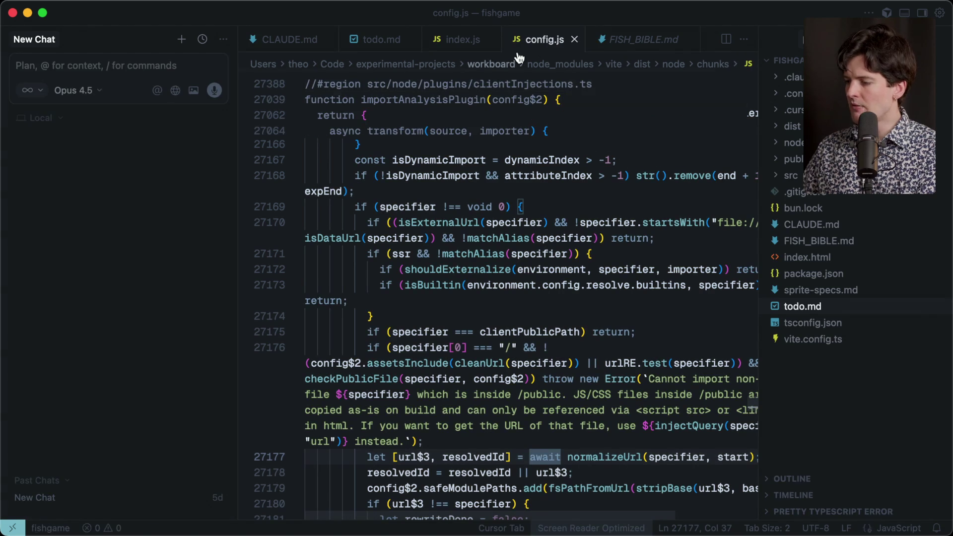
Step: Close config.js, hide the chat panel and read through FISH_BIBLE.md
{"action": "left_click", "coordinate": [574, 39]}
{"action": "left_click", "coordinate": [550, 42]}
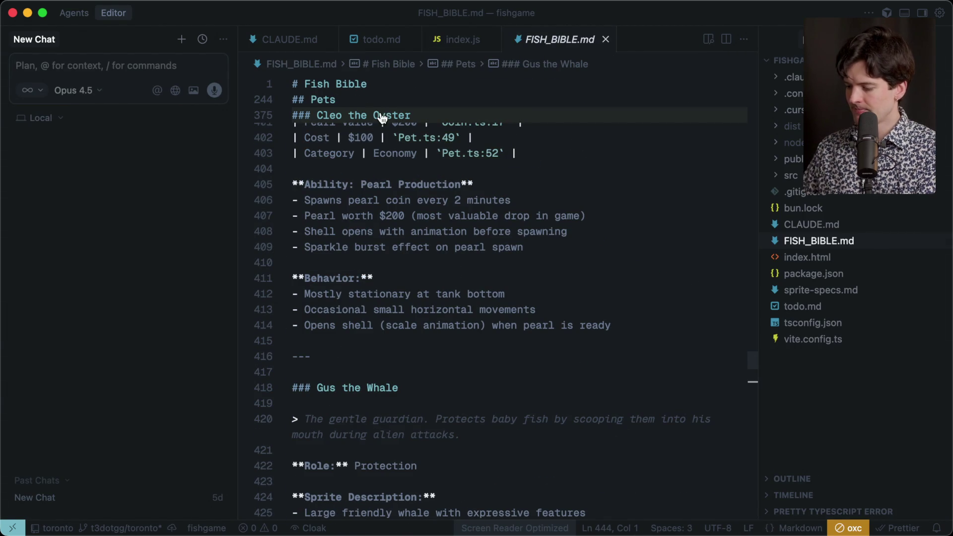
{"action": "key", "text": "super+alt+b"}
{"action": "scroll", "coordinate": [380, 114], "scroll_direction": "up", "scroll_amount": 20}
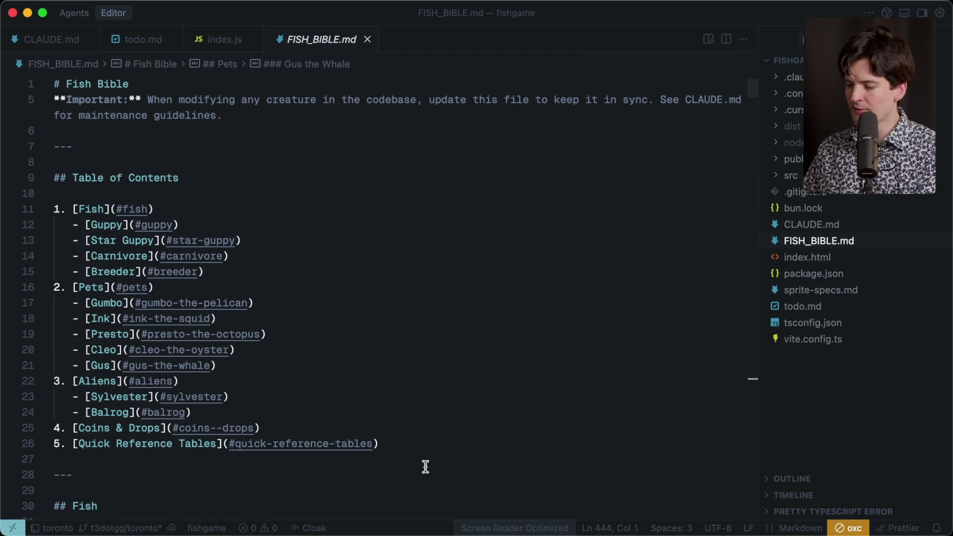
{"action": "key", "text": "super+a"}
{"action": "left_click", "coordinate": [259, 223]}
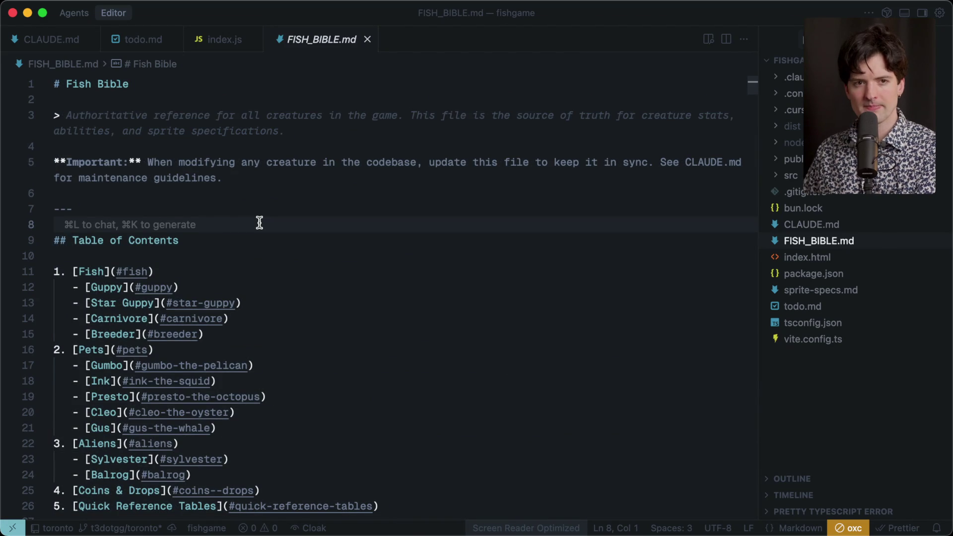
{"action": "scroll", "coordinate": [259, 223], "scroll_direction": "down", "scroll_amount": 20}
{"action": "scroll", "coordinate": [259, 223], "scroll_direction": "down", "scroll_amount": 2}
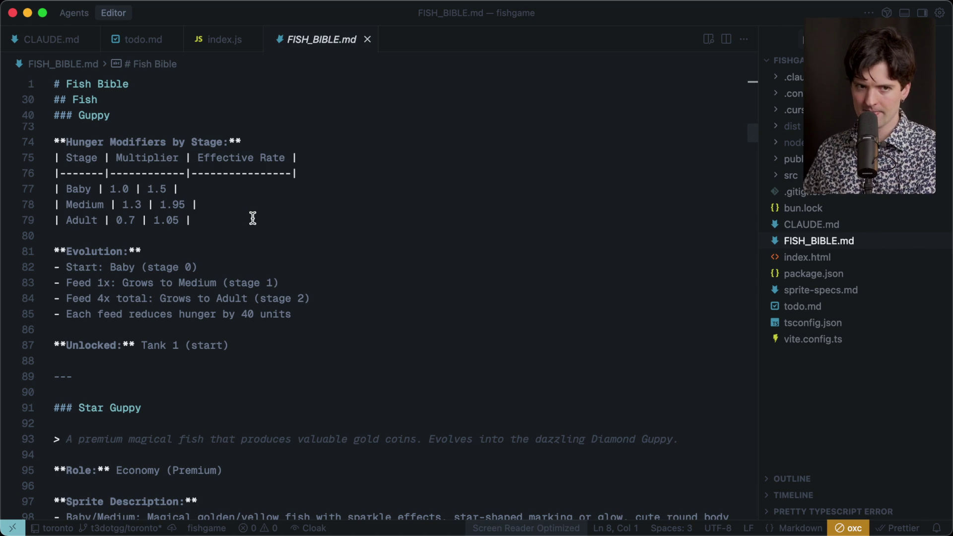
Step: Read CLAUDE.md's 'Keeping FISH_BIBLE.md in Sync' rules, then return to FISH_BIBLE.md's top
{"action": "left_click", "coordinate": [839, 225]}
{"action": "scroll", "coordinate": [339, 303], "scroll_direction": "down", "scroll_amount": 5}
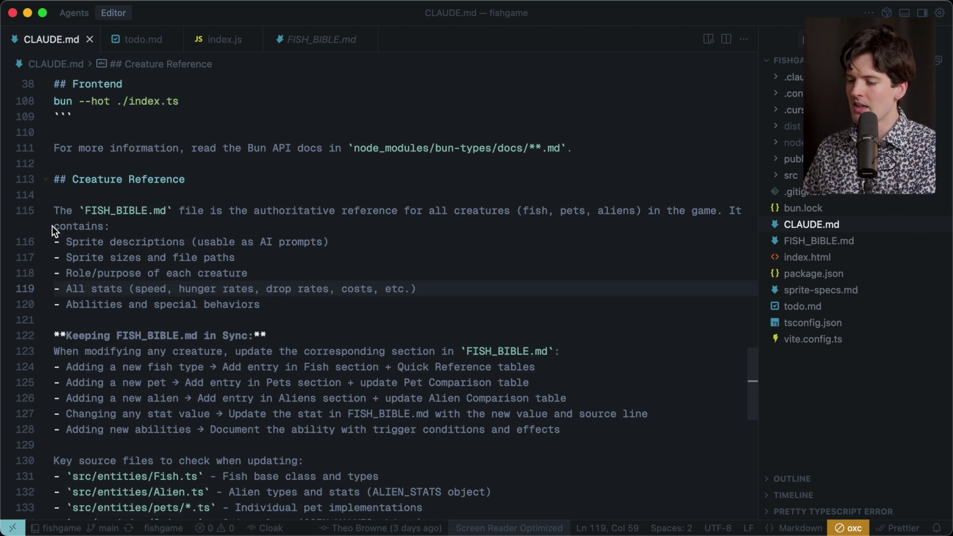
{"action": "left_click_drag", "start_coordinate": [290, 304], "coordinate": [55, 194]}
{"action": "left_click", "coordinate": [260, 309]}
{"action": "scroll", "coordinate": [260, 309], "scroll_direction": "down", "scroll_amount": 4}
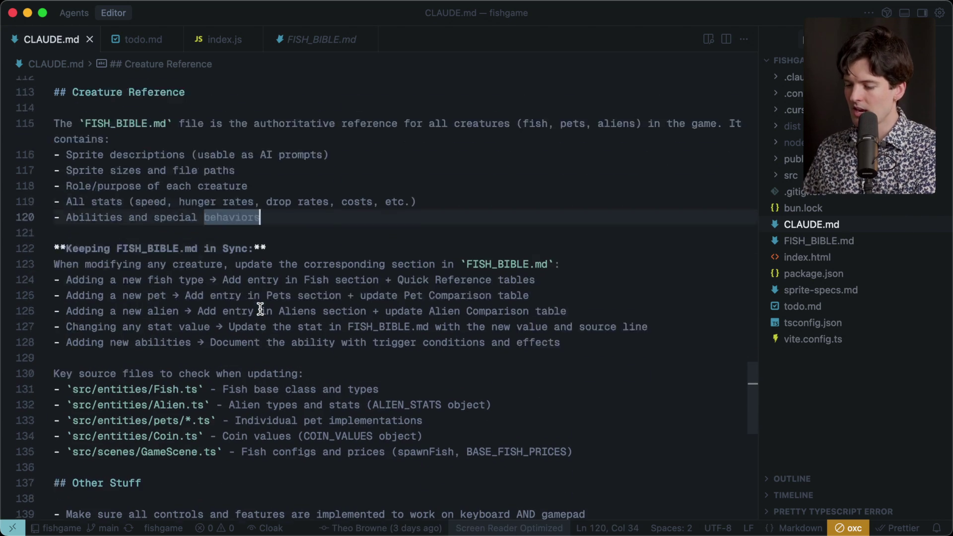
{"action": "left_click_drag", "start_coordinate": [56, 325], "coordinate": [56, 184]}
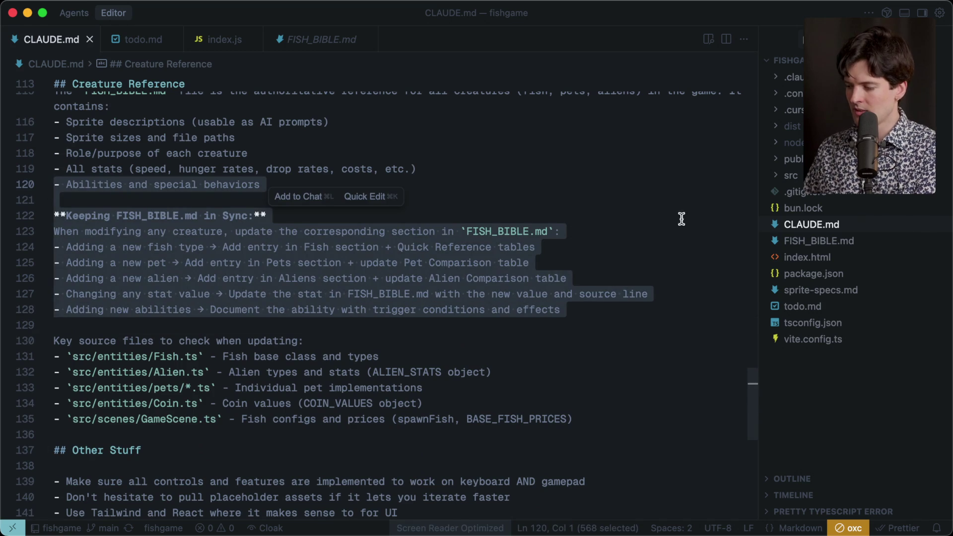
{"action": "left_click", "coordinate": [543, 188]}
{"action": "left_click", "coordinate": [542, 199]}
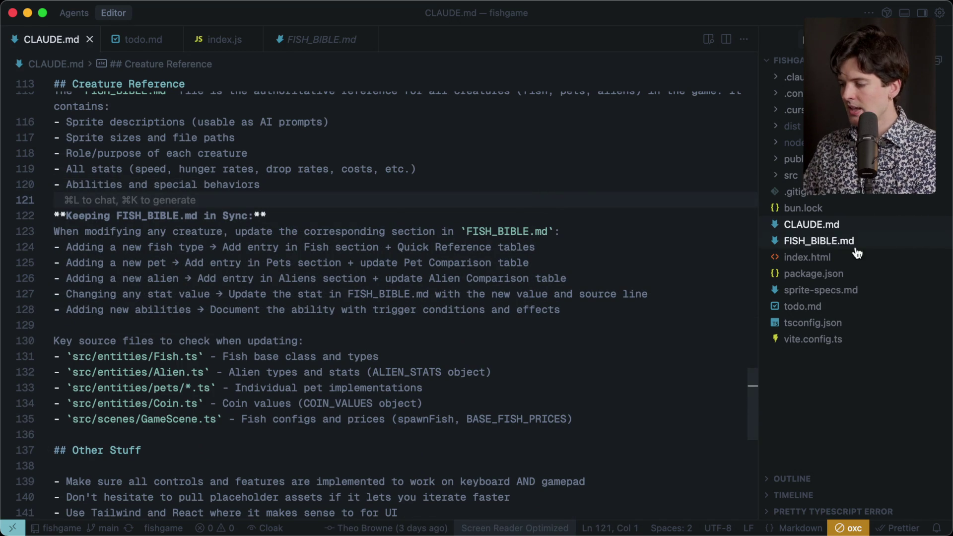
{"action": "left_click", "coordinate": [818, 241]}
{"action": "scroll", "coordinate": [301, 344], "scroll_direction": "up", "scroll_amount": 15}
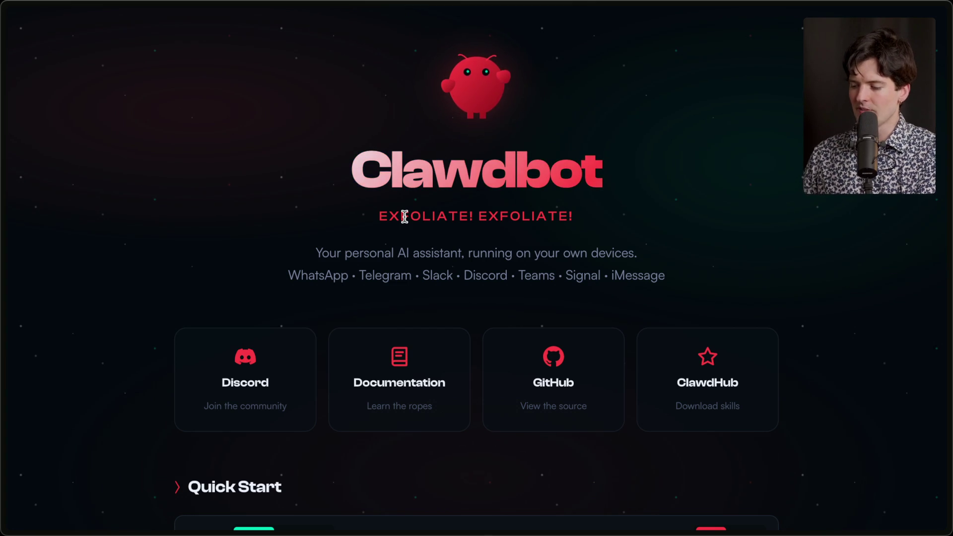
Step: Scroll through the Clawdbot landing page to the footer and back up
{"action": "double_click", "coordinate": [316, 276]}
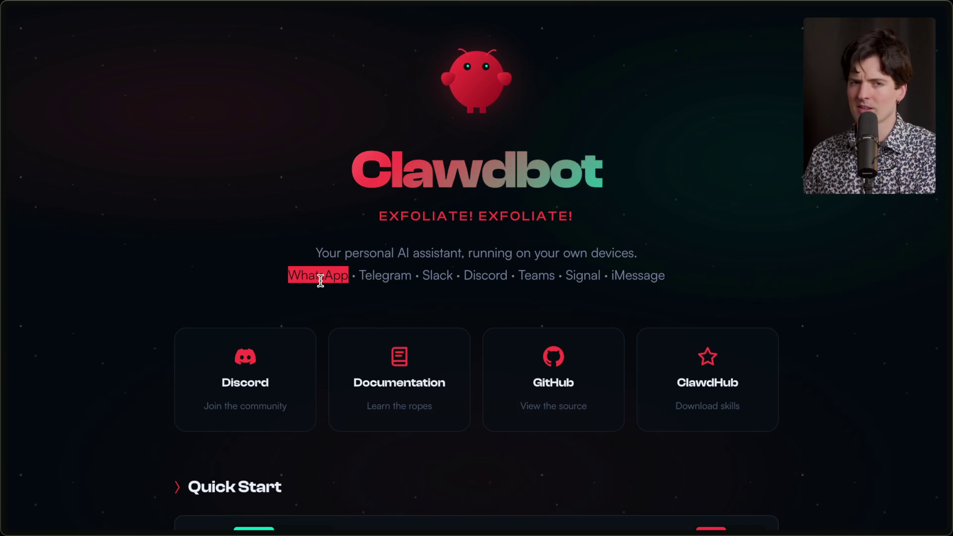
{"action": "left_click", "coordinate": [388, 257]}
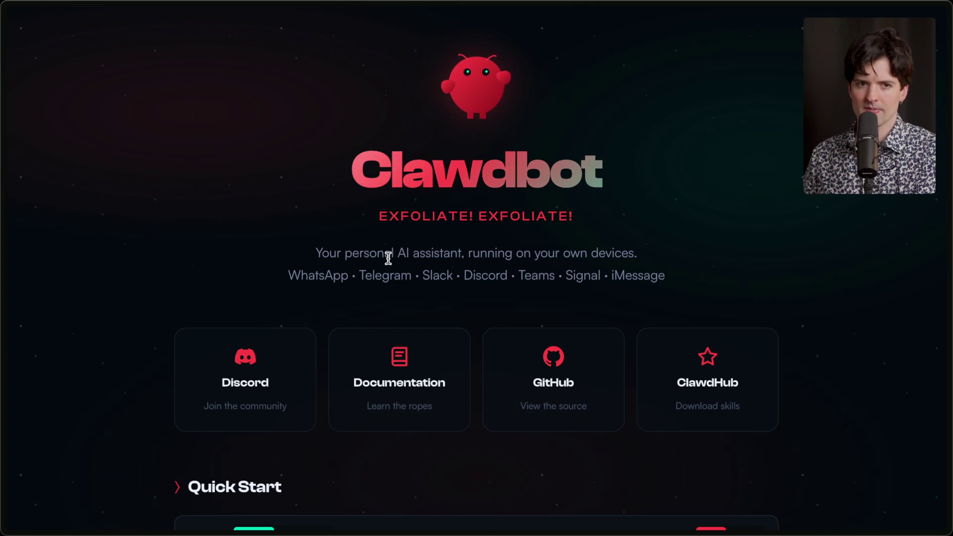
{"action": "scroll", "coordinate": [389, 257], "scroll_direction": "down", "scroll_amount": 1}
{"action": "scroll", "coordinate": [388, 258], "scroll_direction": "down", "scroll_amount": 10}
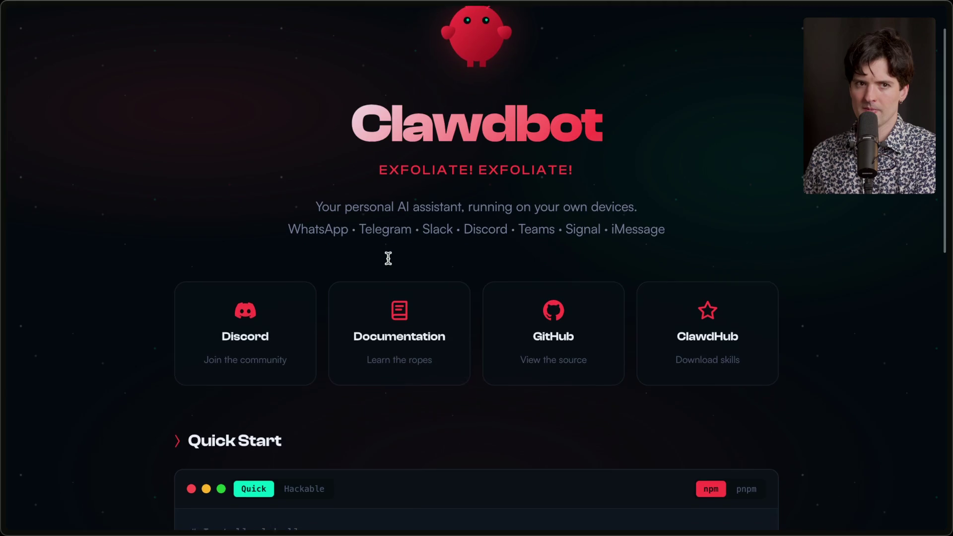
{"action": "scroll", "coordinate": [388, 258], "scroll_direction": "down", "scroll_amount": 5}
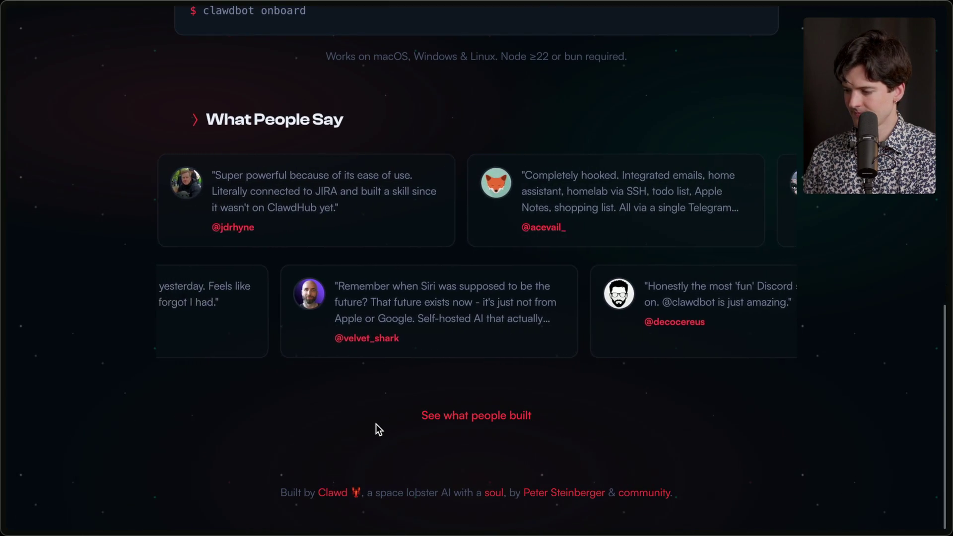
{"action": "scroll", "coordinate": [376, 424], "scroll_direction": "up", "scroll_amount": 15}
Step: Switch to the Twitch Stream Manager tab and unfocus its chat box
{"action": "mouse_move", "coordinate": [949, 268]}
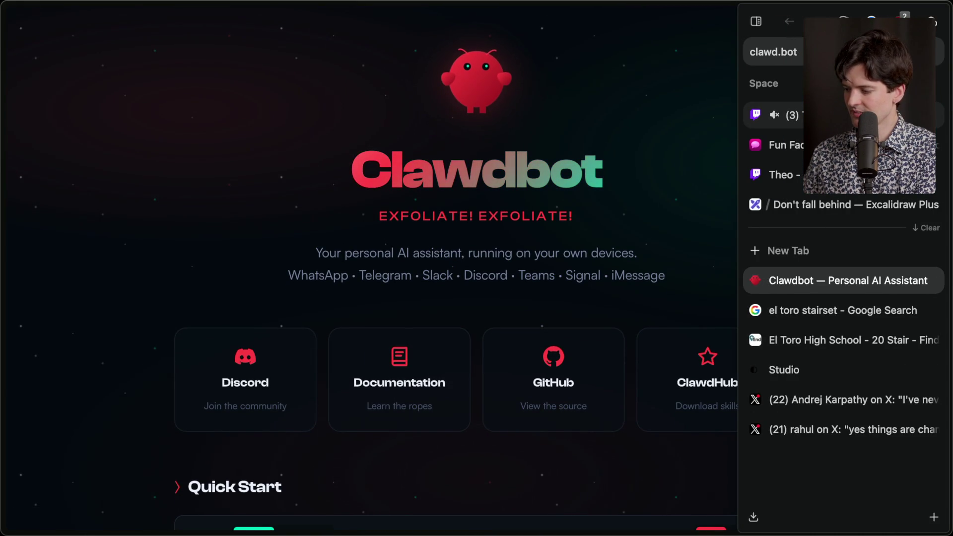
{"action": "left_click", "coordinate": [843, 115]}
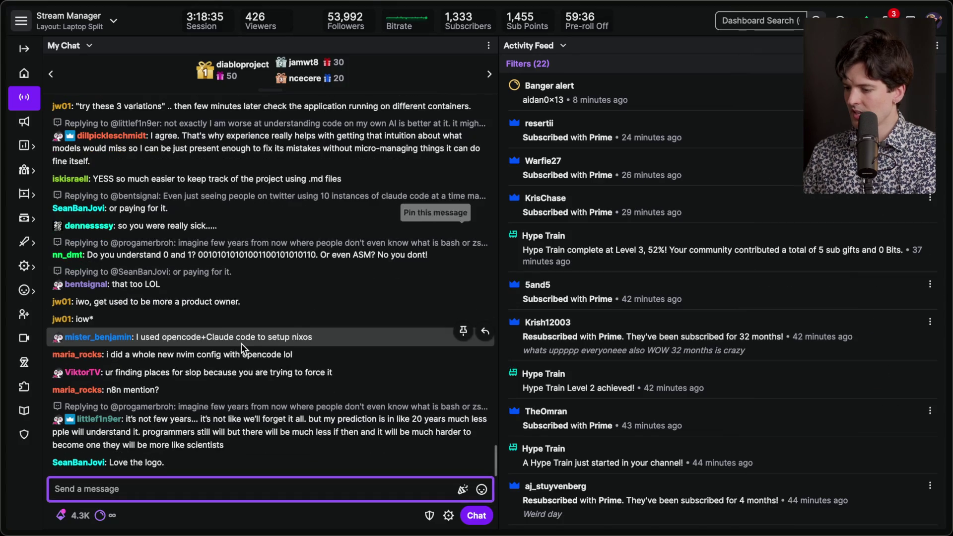
{"action": "left_click", "coordinate": [219, 371]}
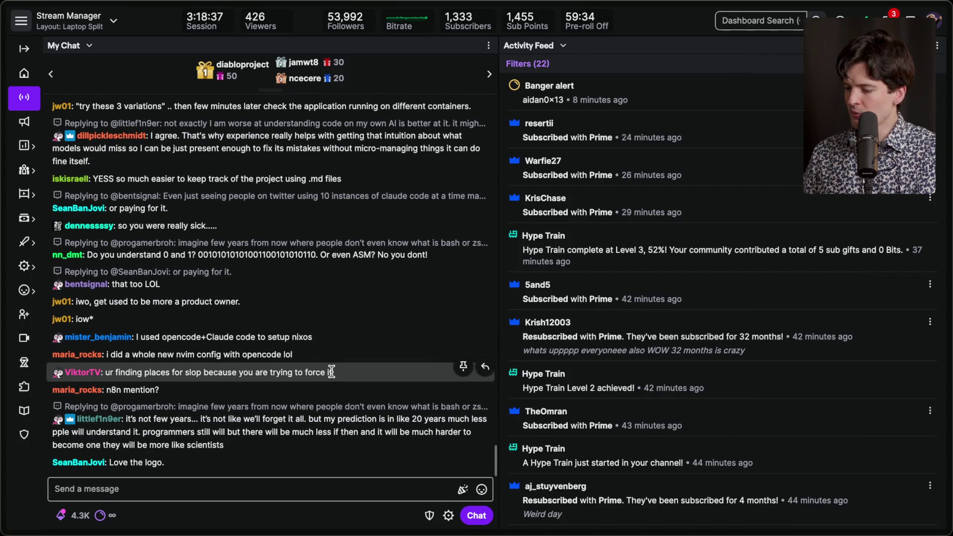
Step: Read the viewer's chat message about slop, then open the AI leader playbook X post tab
{"action": "triple_click", "coordinate": [332, 371]}
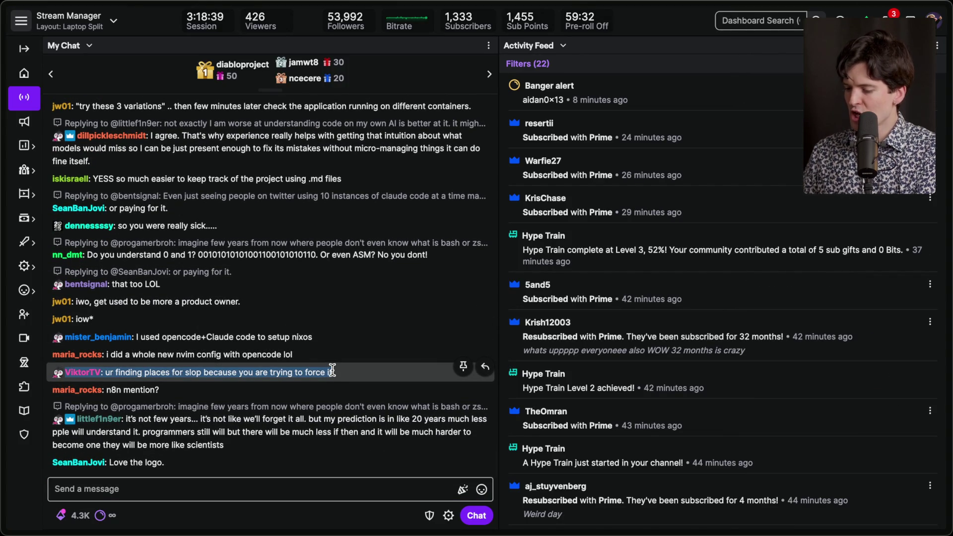
{"action": "left_click", "coordinate": [338, 373]}
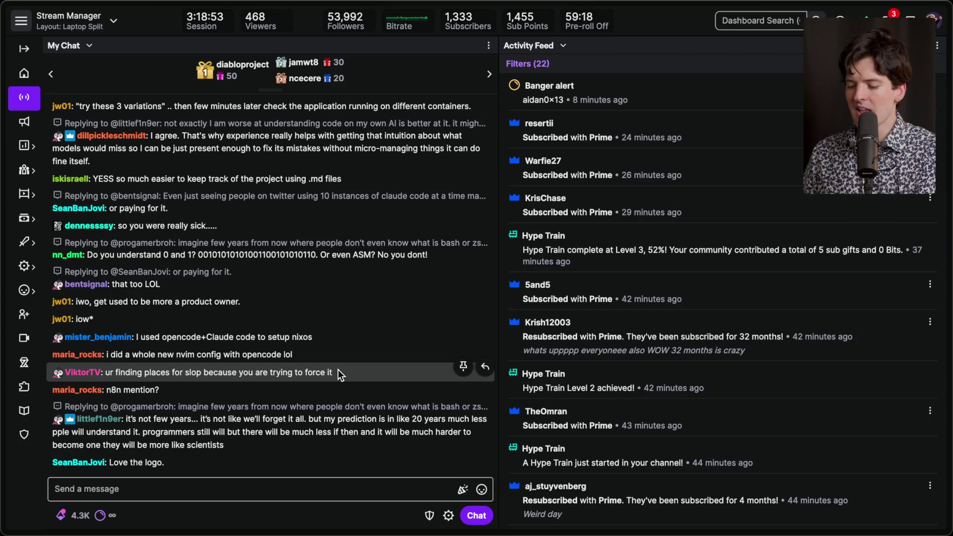
{"action": "mouse_move", "coordinate": [935, 361]}
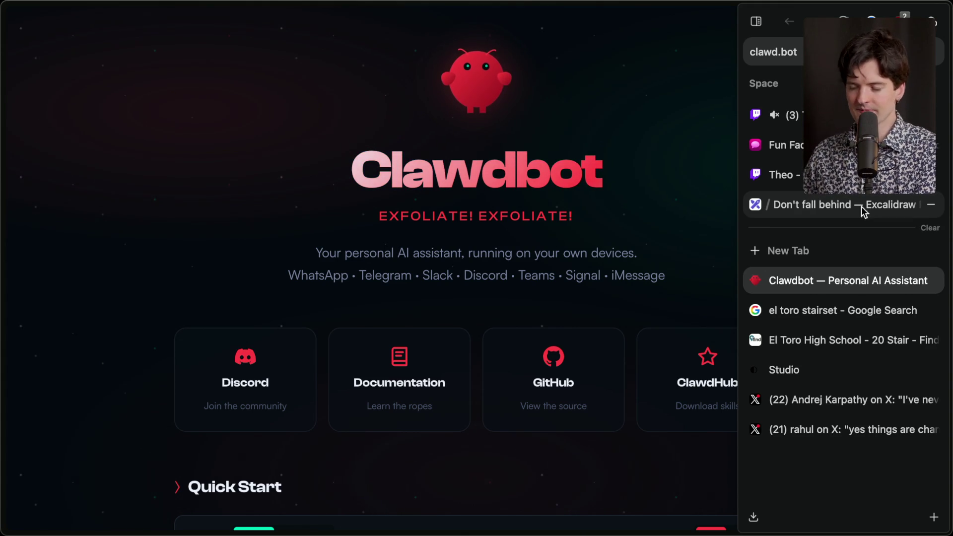
{"action": "left_click", "coordinate": [816, 427]}
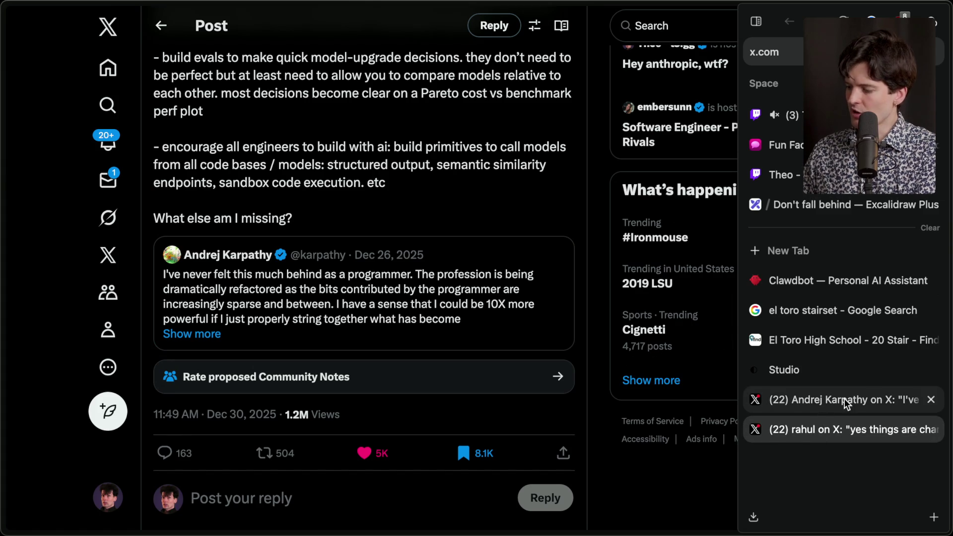
Step: Read the AI leader playbook post, highlighting the 'fall behind' line and the coding-agents advice
{"action": "scroll", "coordinate": [284, 269], "scroll_direction": "up", "scroll_amount": 10}
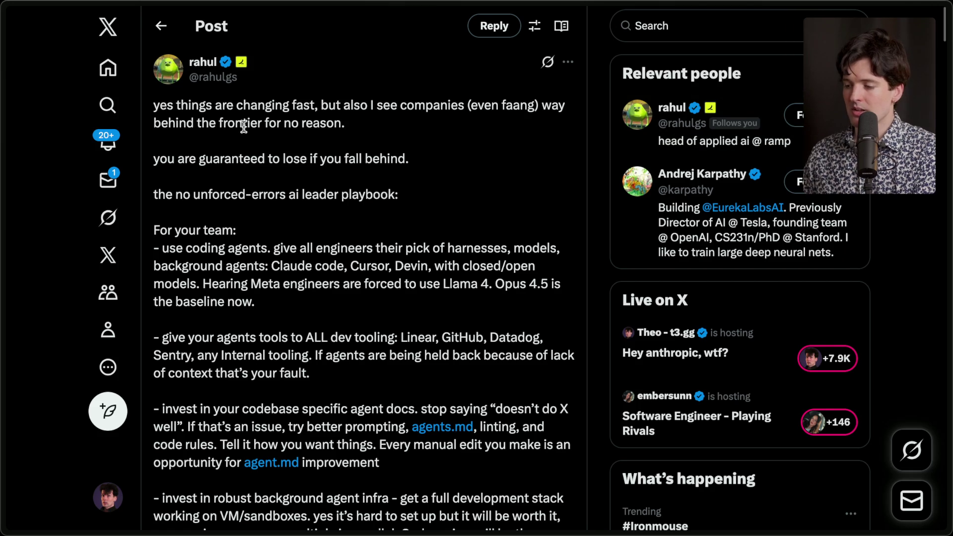
{"action": "mouse_move", "coordinate": [167, 70]}
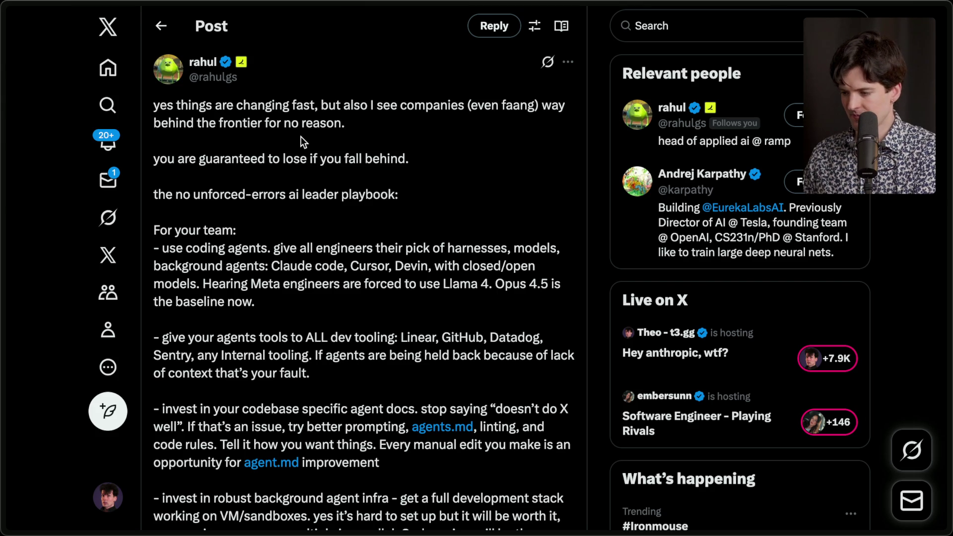
{"action": "scroll", "coordinate": [301, 136], "scroll_direction": "down", "scroll_amount": 10}
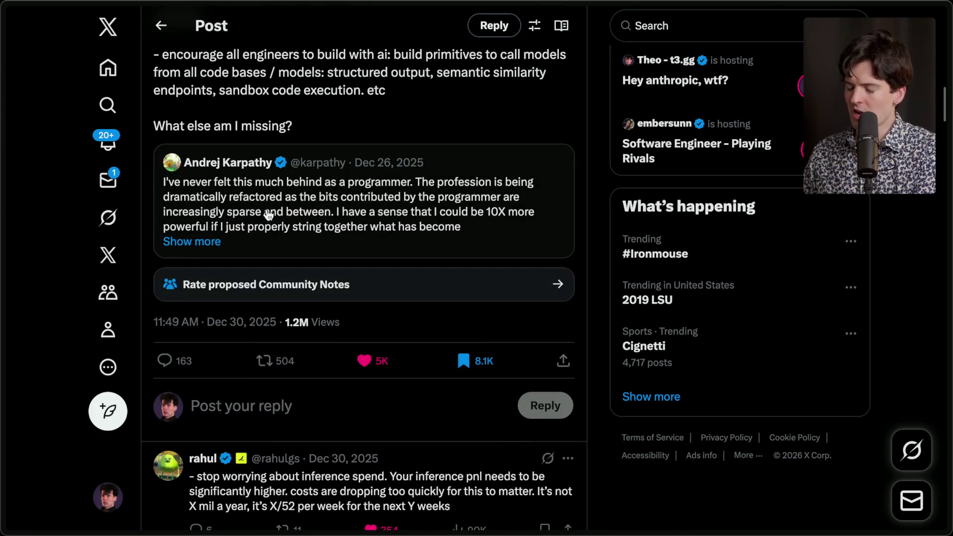
{"action": "scroll", "coordinate": [237, 218], "scroll_direction": "up", "scroll_amount": 10}
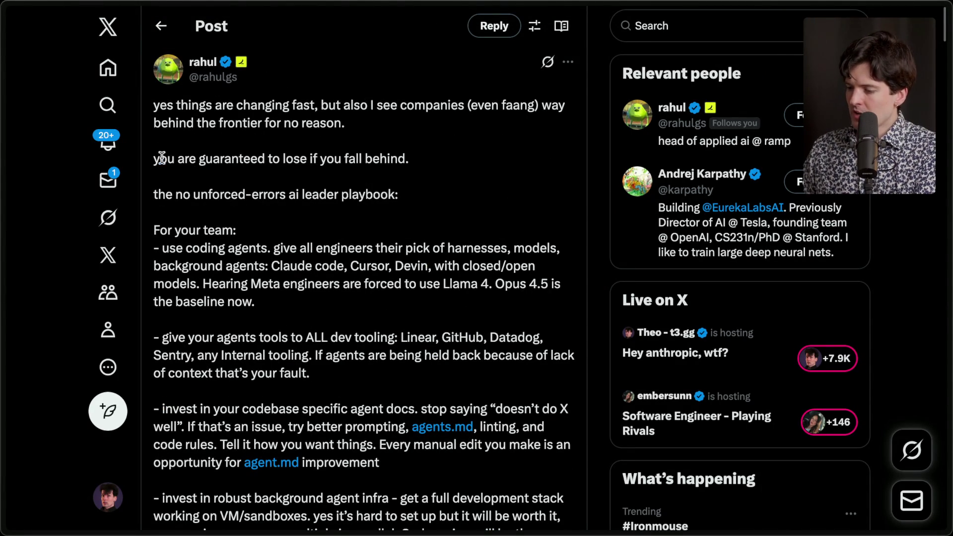
{"action": "left_click_drag", "start_coordinate": [160, 158], "coordinate": [416, 164]}
{"action": "left_click", "coordinate": [601, 192]}
{"action": "scroll", "coordinate": [602, 192], "scroll_direction": "down", "scroll_amount": 1}
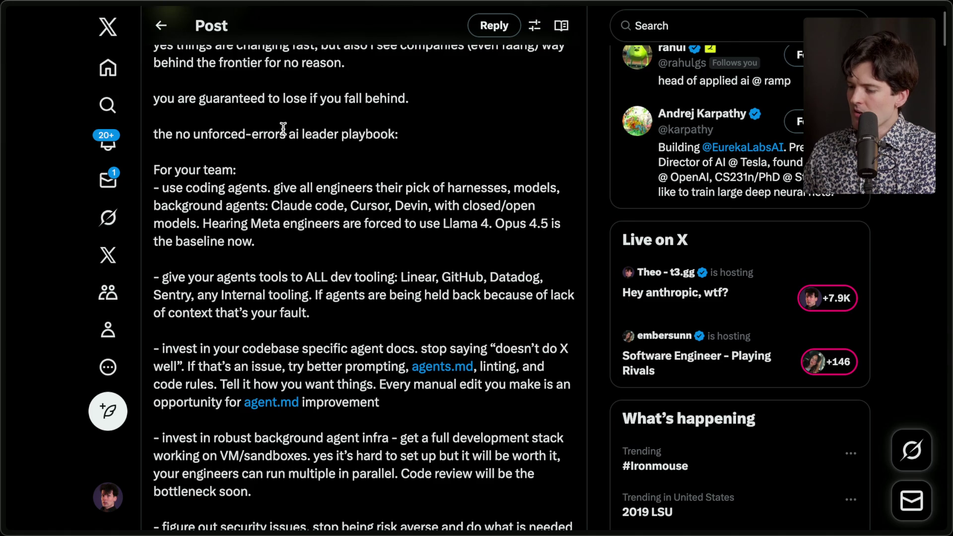
{"action": "scroll", "coordinate": [275, 225], "scroll_direction": "down", "scroll_amount": 2}
{"action": "scroll", "coordinate": [274, 229], "scroll_direction": "down", "scroll_amount": 2}
{"action": "scroll", "coordinate": [273, 223], "scroll_direction": "down", "scroll_amount": 1}
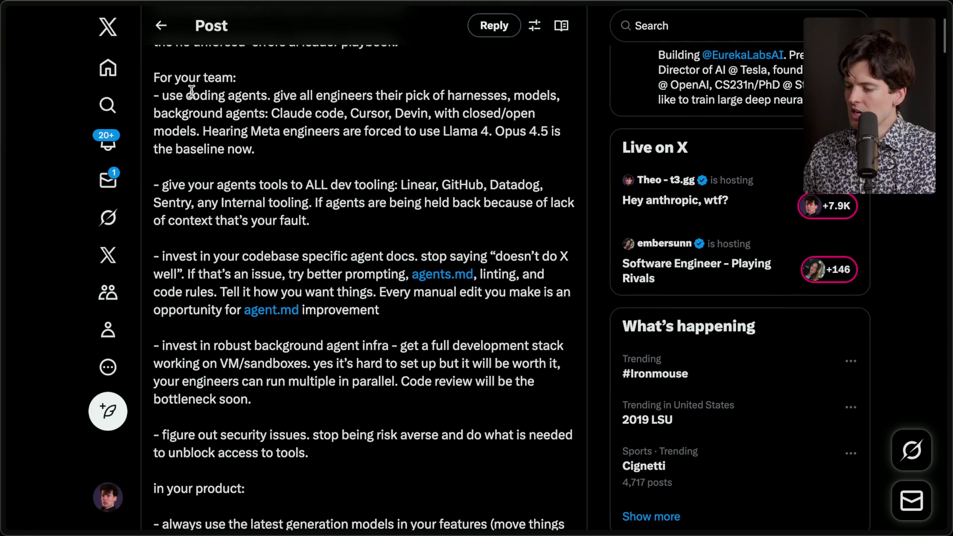
{"action": "left_click_drag", "start_coordinate": [161, 95], "coordinate": [303, 162]}
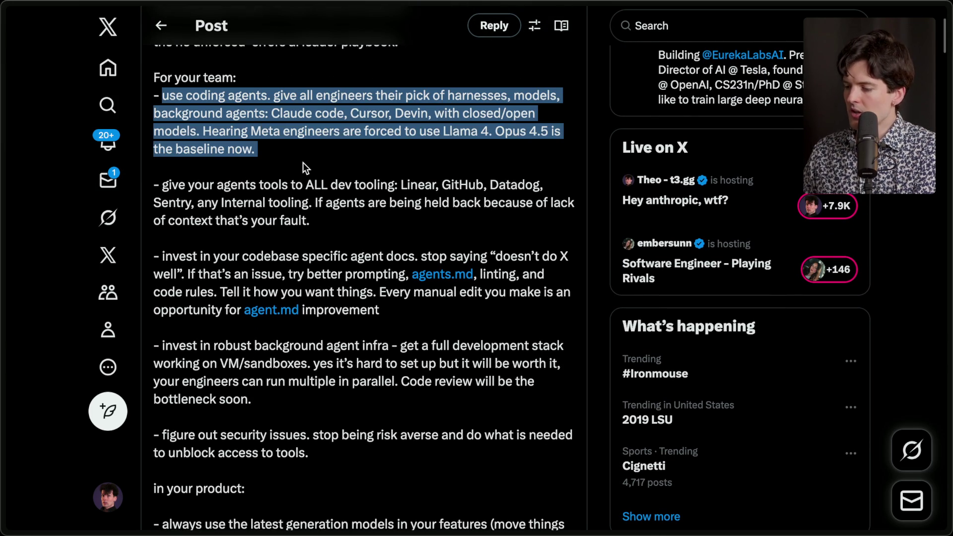
Step: Highlight the Meta engineers sentence and the line 'Opus 4.5 is the baseline now.'
{"action": "left_click", "coordinate": [591, 132]}
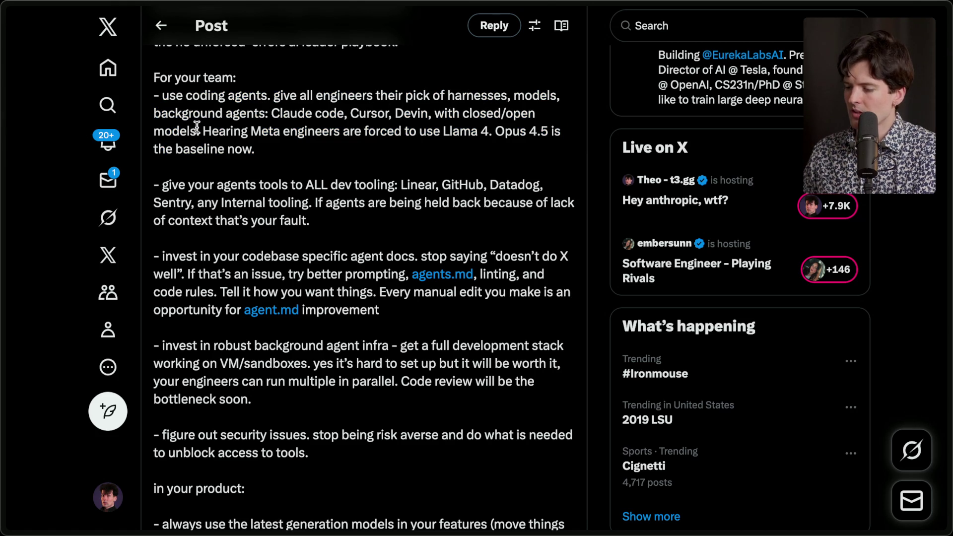
{"action": "left_click_drag", "start_coordinate": [201, 130], "coordinate": [276, 164]}
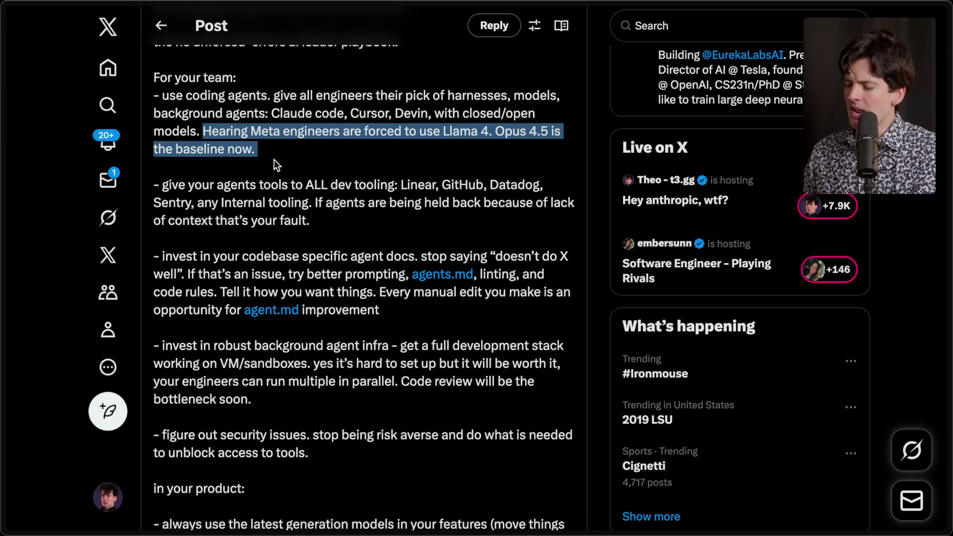
{"action": "left_click", "coordinate": [462, 133]}
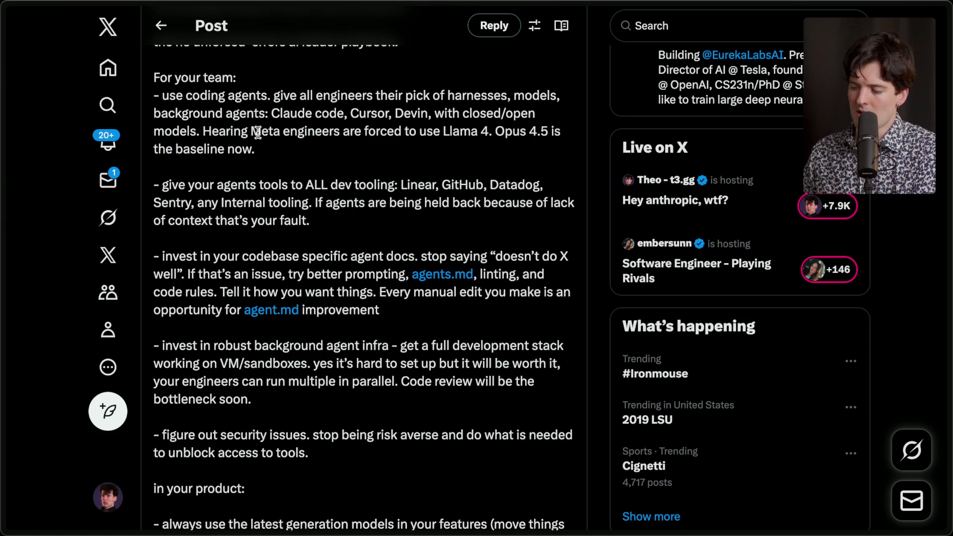
{"action": "left_click_drag", "start_coordinate": [496, 132], "coordinate": [502, 157]}
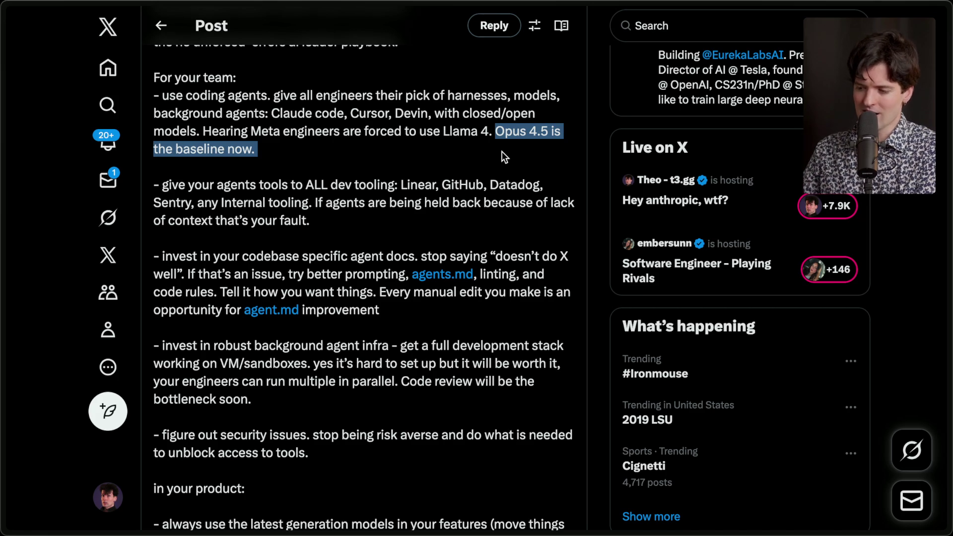
Step: Highlight the whole 'give your agents tools to ALL dev tooling' tip, including Datadog and the missing-context sentence
{"action": "scroll", "coordinate": [502, 152], "scroll_direction": "down", "scroll_amount": 1}
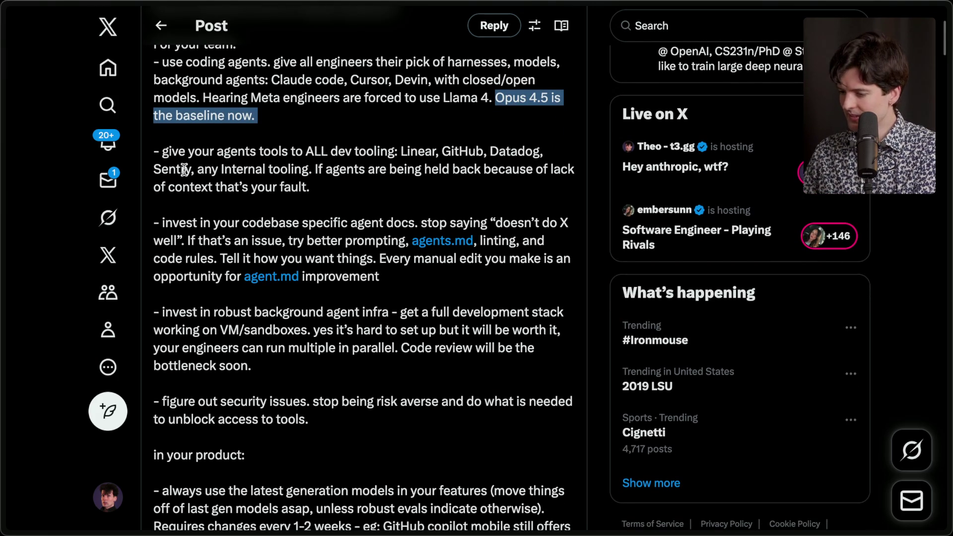
{"action": "left_click_drag", "start_coordinate": [158, 150], "coordinate": [321, 188]}
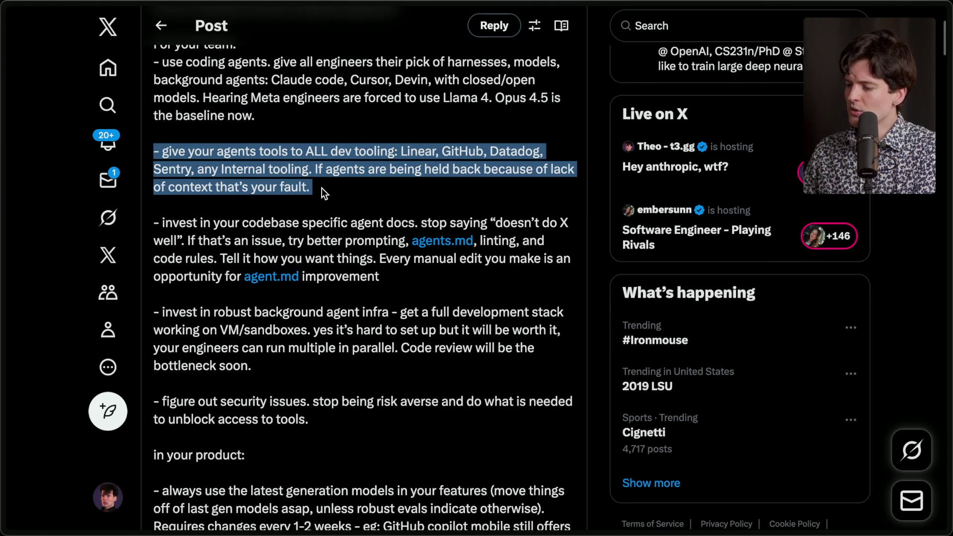
{"action": "left_click", "coordinate": [420, 152]}
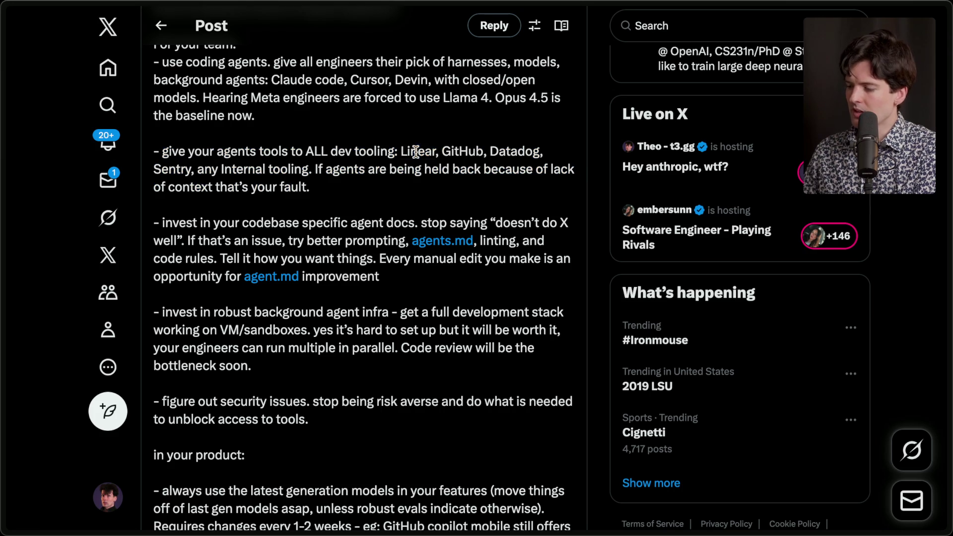
{"action": "double_click", "coordinate": [508, 152]}
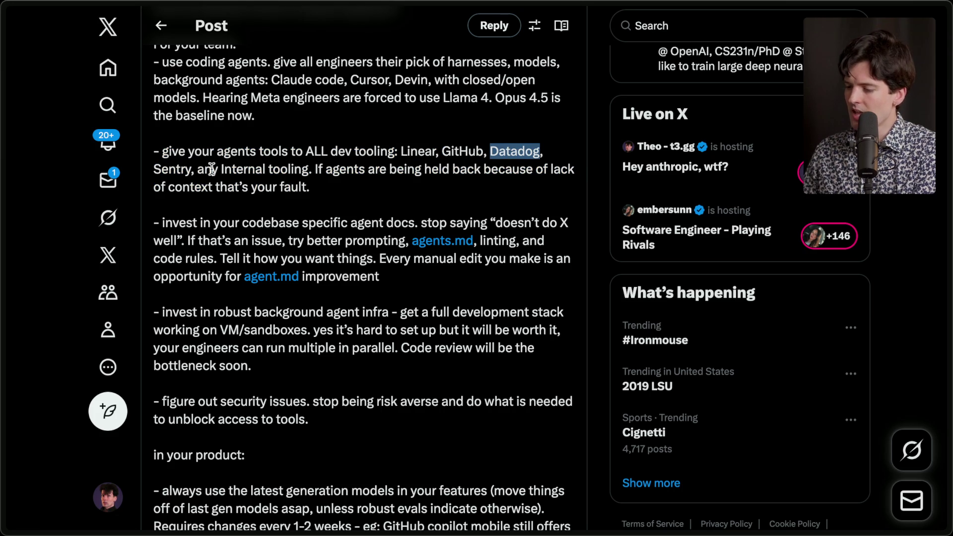
{"action": "left_click_drag", "start_coordinate": [314, 170], "coordinate": [339, 192]}
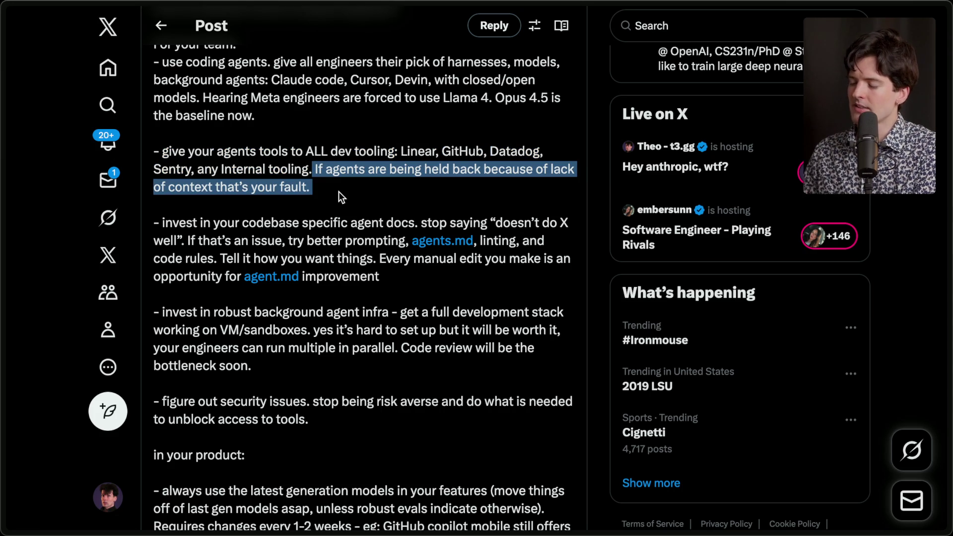
{"action": "mouse_move", "coordinate": [339, 192]}
{"action": "left_mouse_down"}
{"action": "mouse_move", "coordinate": [356, 191]}
{"action": "mouse_move", "coordinate": [194, 187]}
{"action": "mouse_move", "coordinate": [152, 153]}
{"action": "left_mouse_up"}
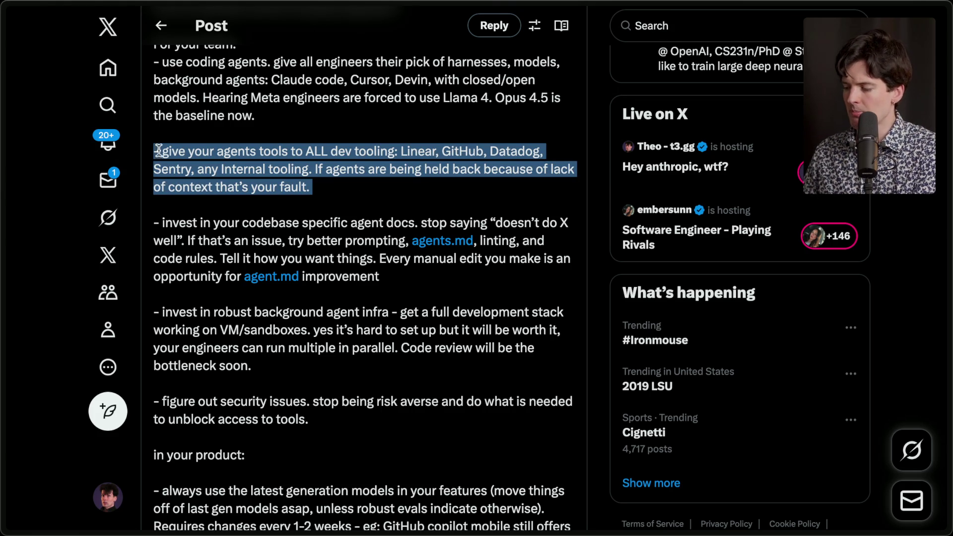
Step: Go to x.com/thdxr, search 'from:thdxr ramp', and open the top result's quoted post
{"action": "key", "text": "ctrl+t"}
{"action": "type", "text": "x.com/thdxr"}
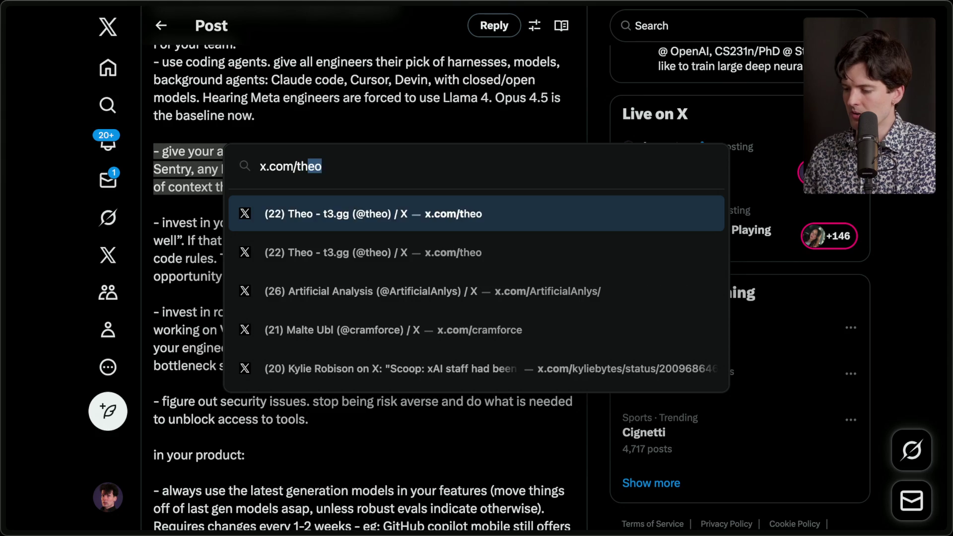
{"action": "key", "text": "Return"}
{"action": "key", "text": "slash"}
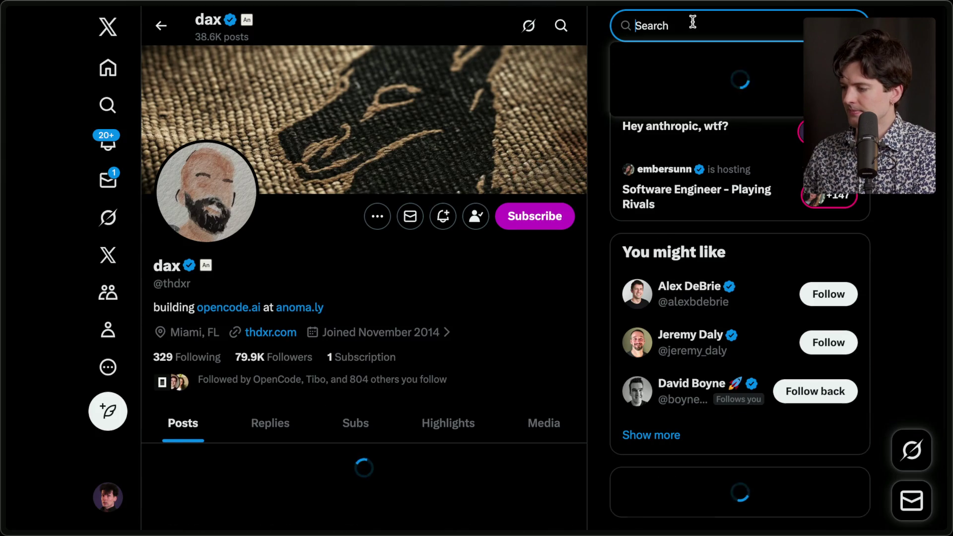
{"action": "type", "text": "from:thdxr ramp"}
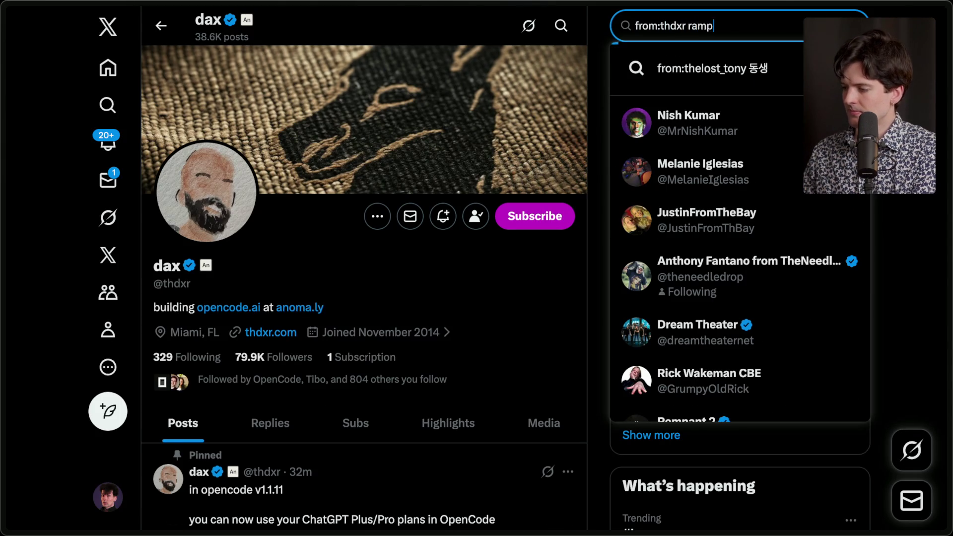
{"action": "key", "text": "Return"}
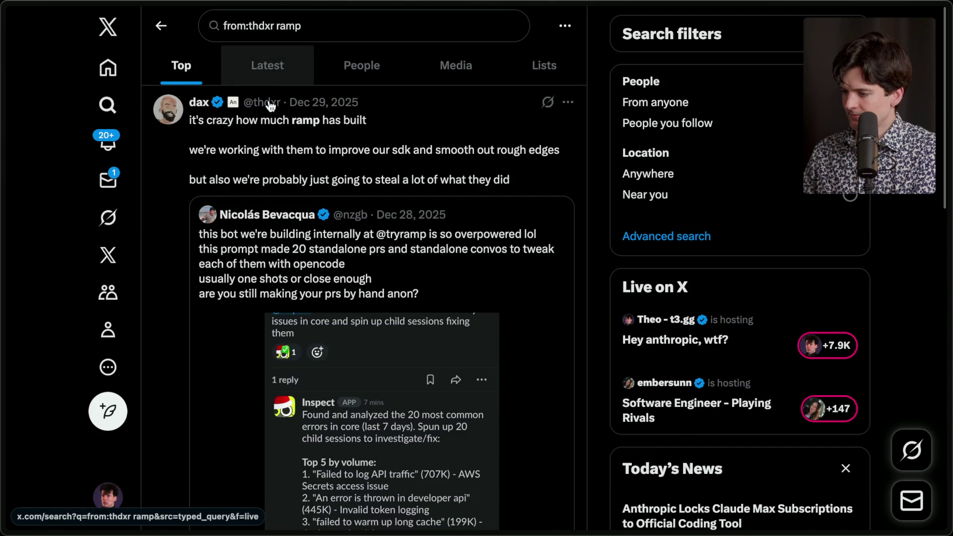
{"action": "left_click", "coordinate": [271, 106]}
{"action": "left_click", "coordinate": [289, 247]}
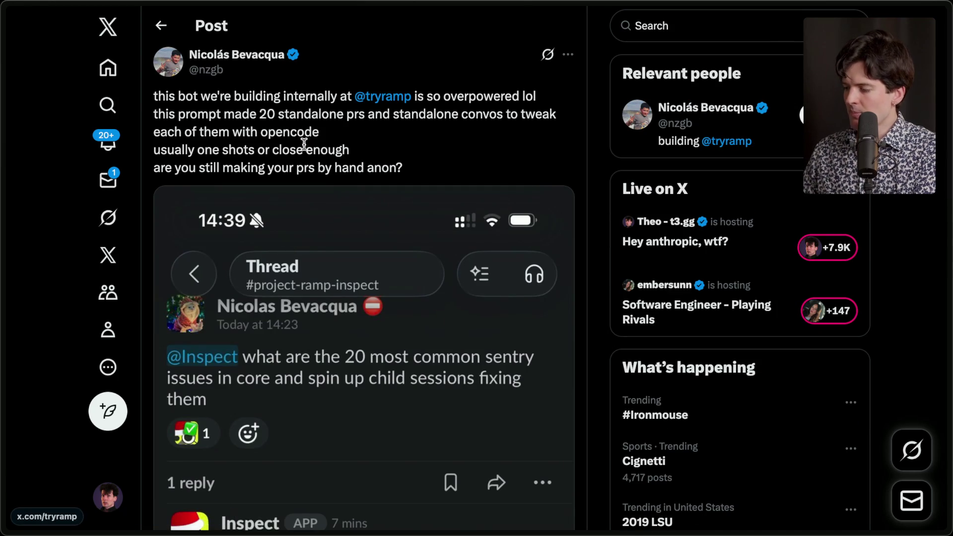
Step: Read the quoted post about Ramp's bot, highlight its text and author, then close the tab
{"action": "scroll", "coordinate": [282, 155], "scroll_direction": "down", "scroll_amount": 1}
{"action": "scroll", "coordinate": [283, 155], "scroll_direction": "up", "scroll_amount": 2}
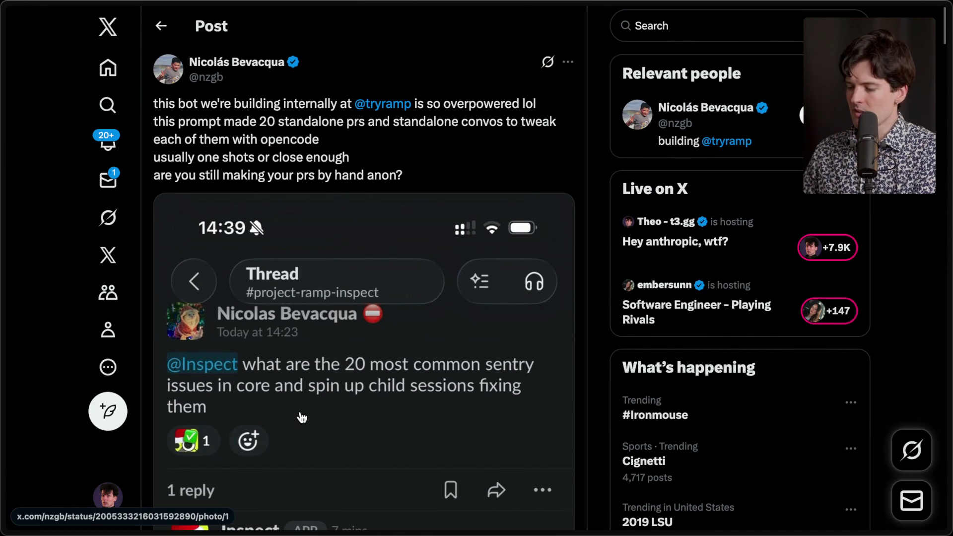
{"action": "scroll", "coordinate": [300, 415], "scroll_direction": "down", "scroll_amount": 1}
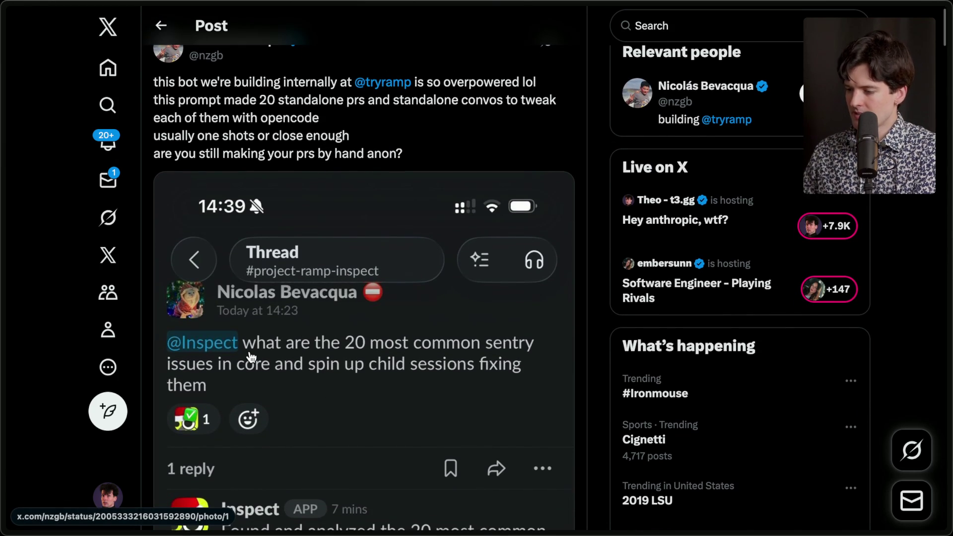
{"action": "scroll", "coordinate": [248, 358], "scroll_direction": "down", "scroll_amount": 5}
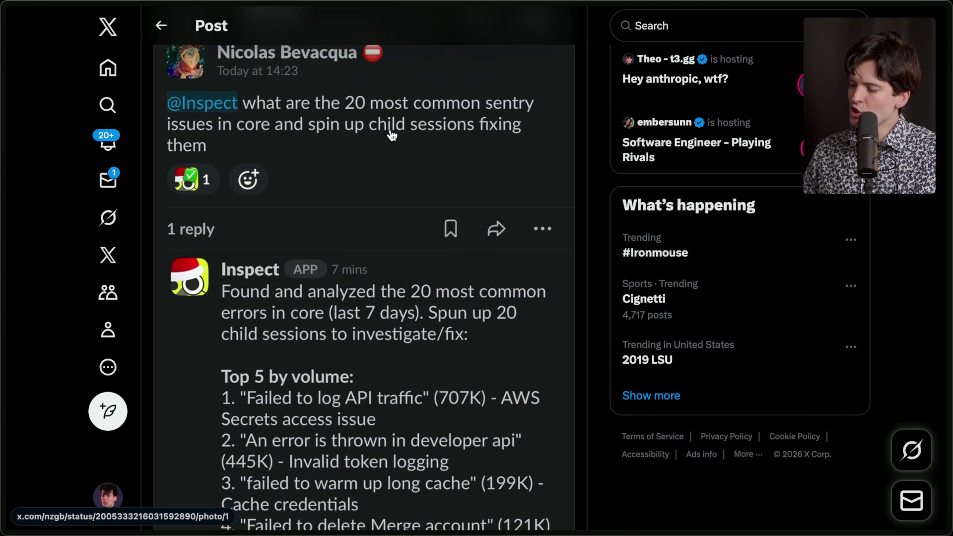
{"action": "scroll", "coordinate": [330, 157], "scroll_direction": "down", "scroll_amount": 4}
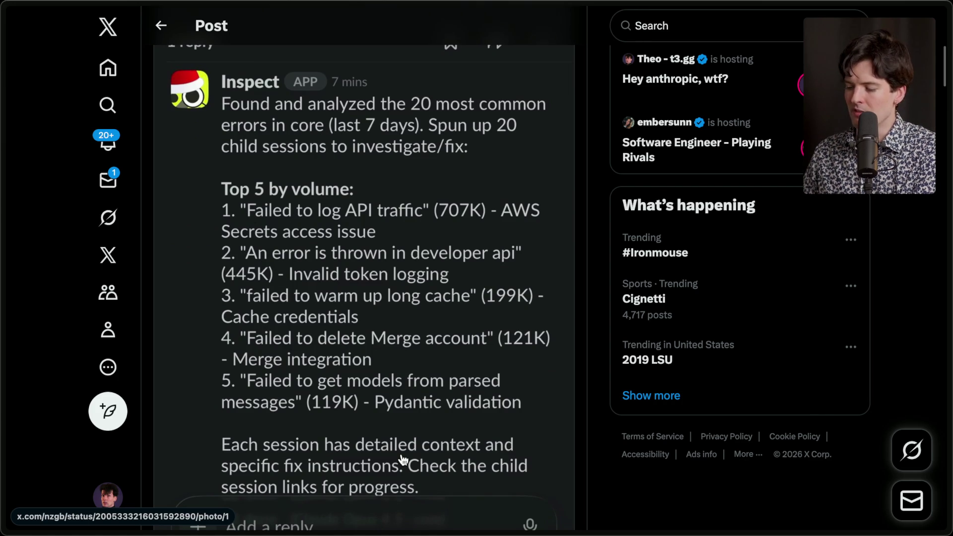
{"action": "scroll", "coordinate": [403, 461], "scroll_direction": "down", "scroll_amount": 2}
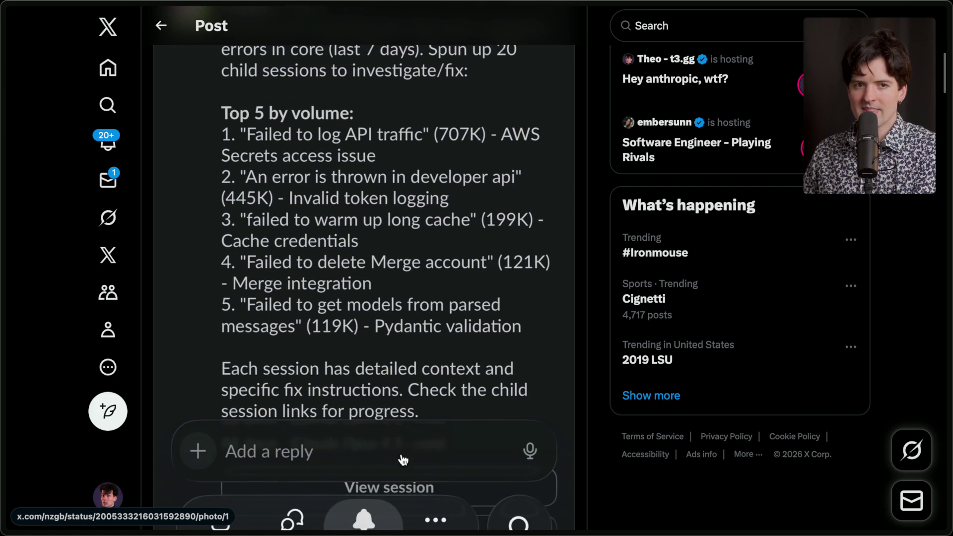
{"action": "scroll", "coordinate": [403, 461], "scroll_direction": "up", "scroll_amount": 10}
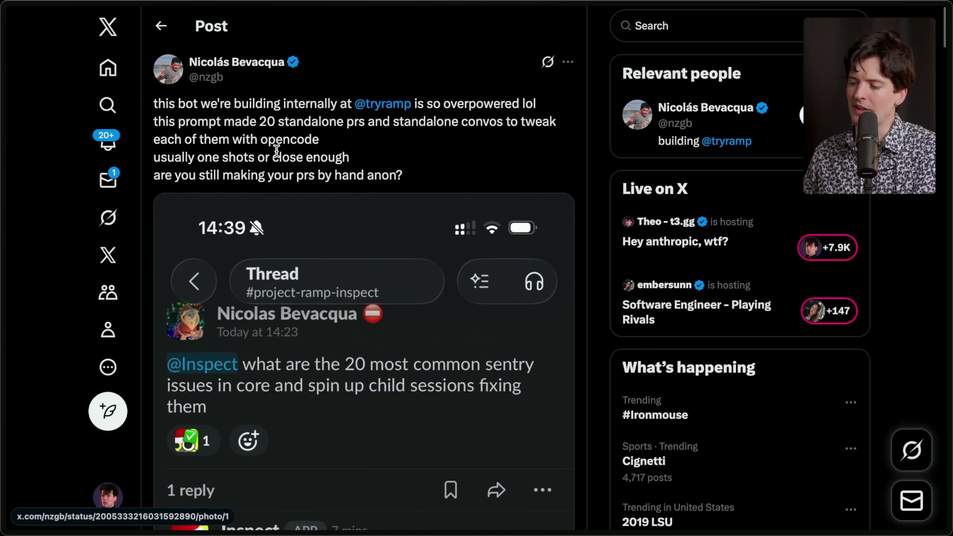
{"action": "left_click_drag", "start_coordinate": [445, 175], "coordinate": [176, 49]}
{"action": "left_click", "coordinate": [366, 142]}
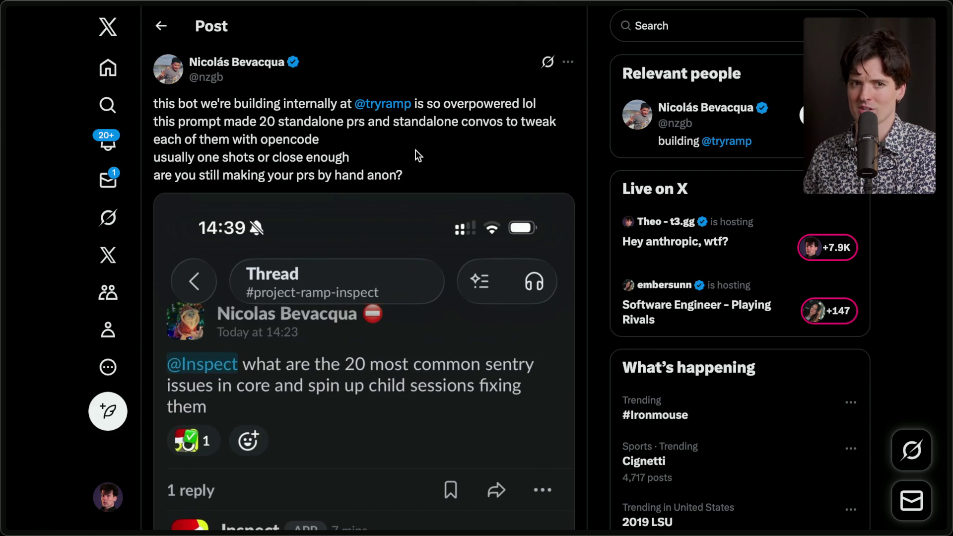
{"action": "mouse_move", "coordinate": [419, 151]}
{"action": "left_mouse_down"}
{"action": "mouse_move", "coordinate": [334, 155]}
{"action": "mouse_move", "coordinate": [154, 58]}
{"action": "left_mouse_up"}
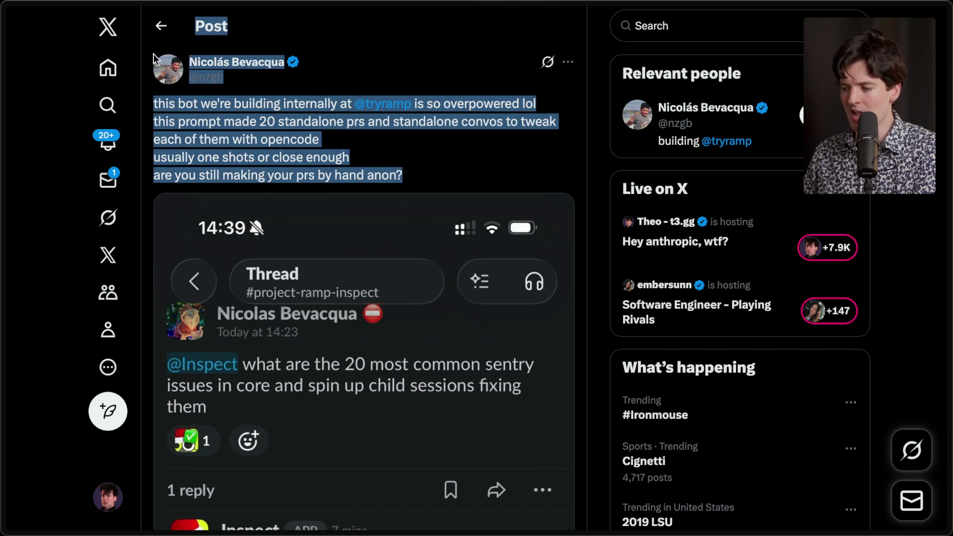
{"action": "left_click", "coordinate": [594, 130]}
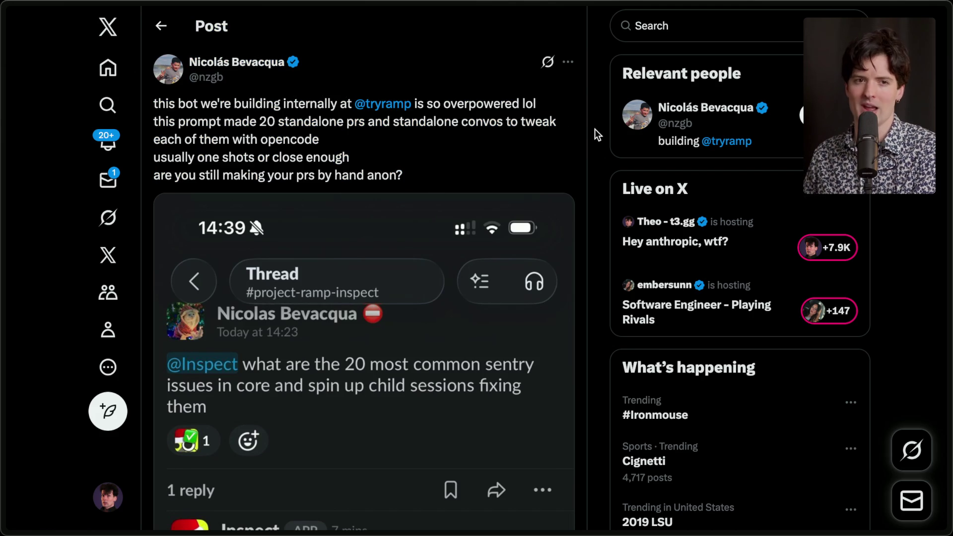
{"action": "key", "text": "ctrl+w"}
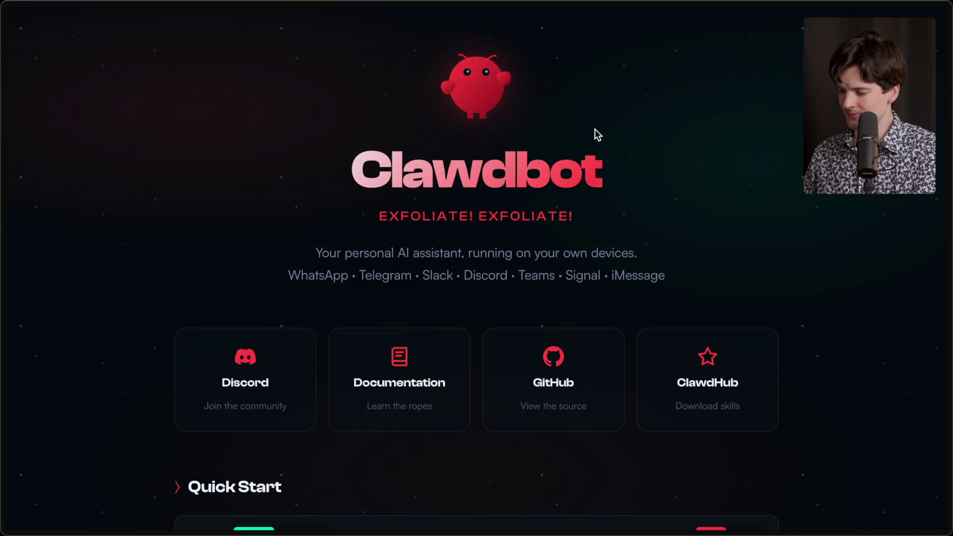
Step: Return to the team-advice post and highlight the tip about codebase-specific agent docs
{"action": "mouse_move", "coordinate": [856, 237]}
{"action": "left_click", "coordinate": [825, 399]}
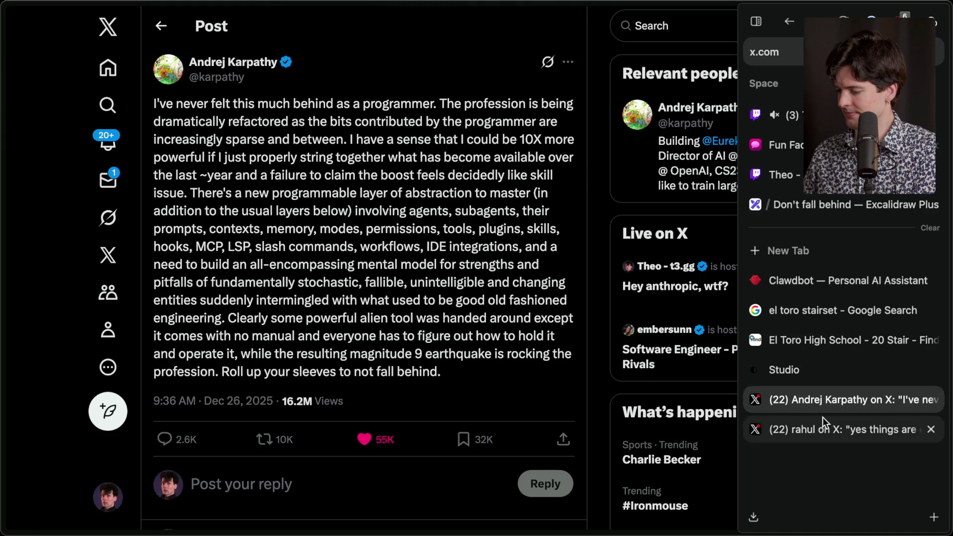
{"action": "scroll", "coordinate": [412, 293], "scroll_direction": "down", "scroll_amount": 1}
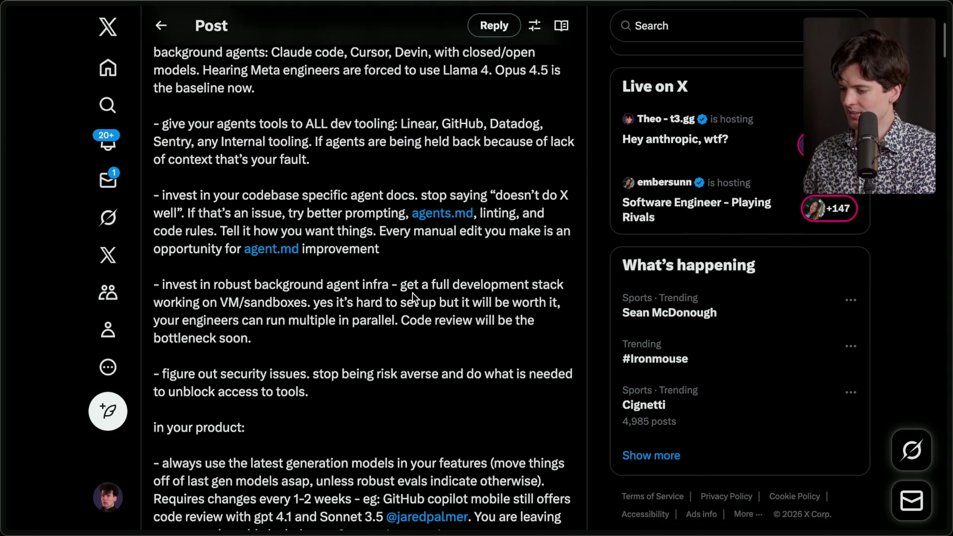
{"action": "mouse_move", "coordinate": [153, 168]}
{"action": "left_mouse_down"}
{"action": "mouse_move", "coordinate": [317, 229]}
{"action": "mouse_move", "coordinate": [393, 240]}
{"action": "left_mouse_up"}
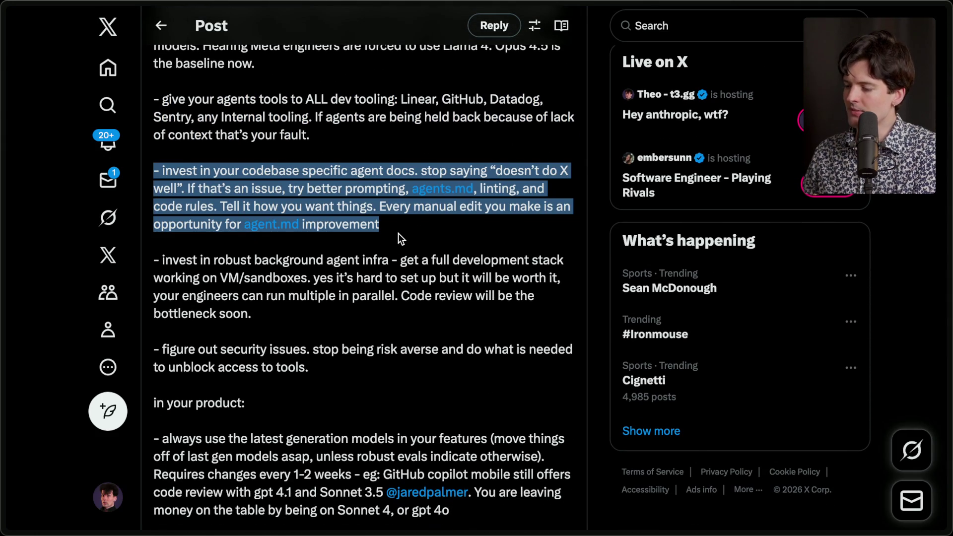
{"action": "left_click", "coordinate": [398, 233]}
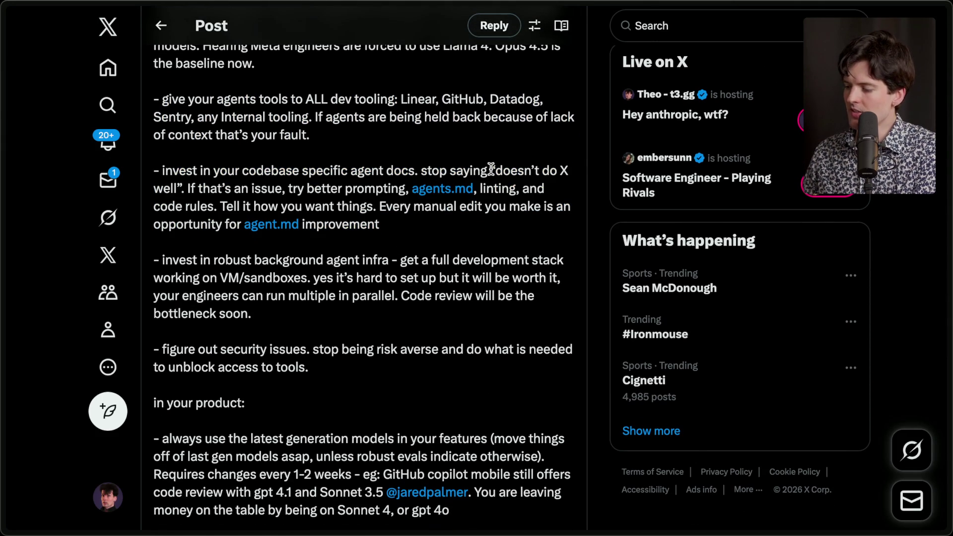
Step: Highlight the sentence on prompting, agents.md, linting and code rules, then bring up Stream Manager
{"action": "left_click_drag", "start_coordinate": [187, 188], "coordinate": [408, 189]}
{"action": "left_click", "coordinate": [409, 189]}
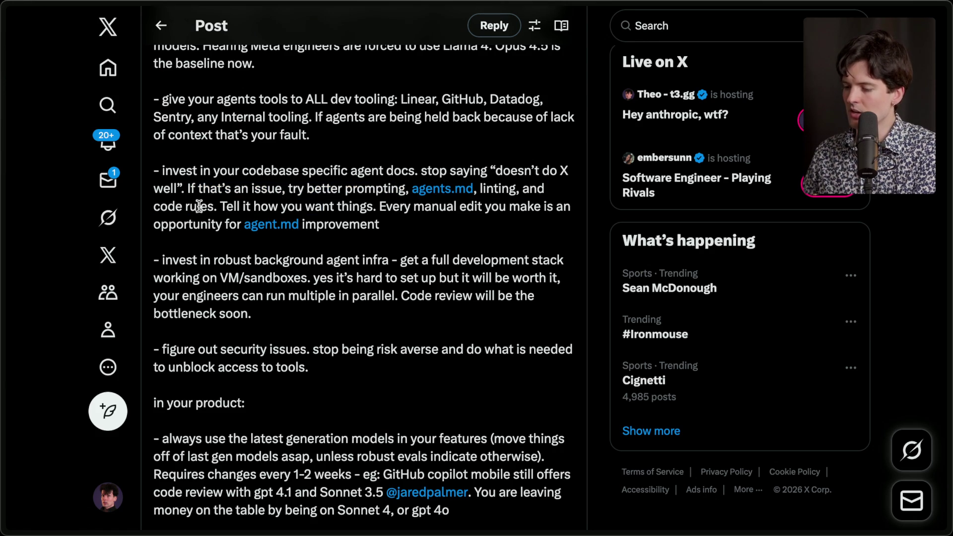
{"action": "left_click_drag", "start_coordinate": [217, 206], "coordinate": [185, 194]}
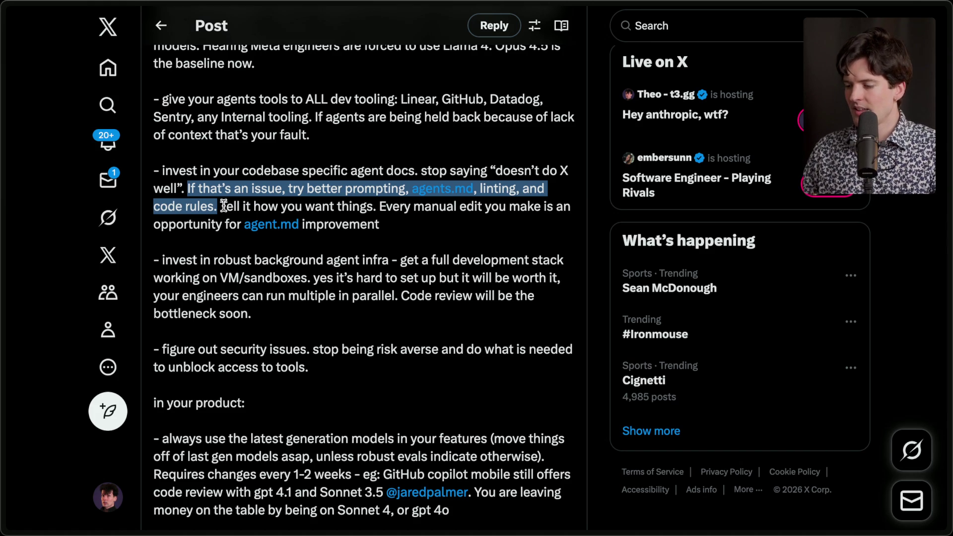
{"action": "left_click", "coordinate": [352, 226]}
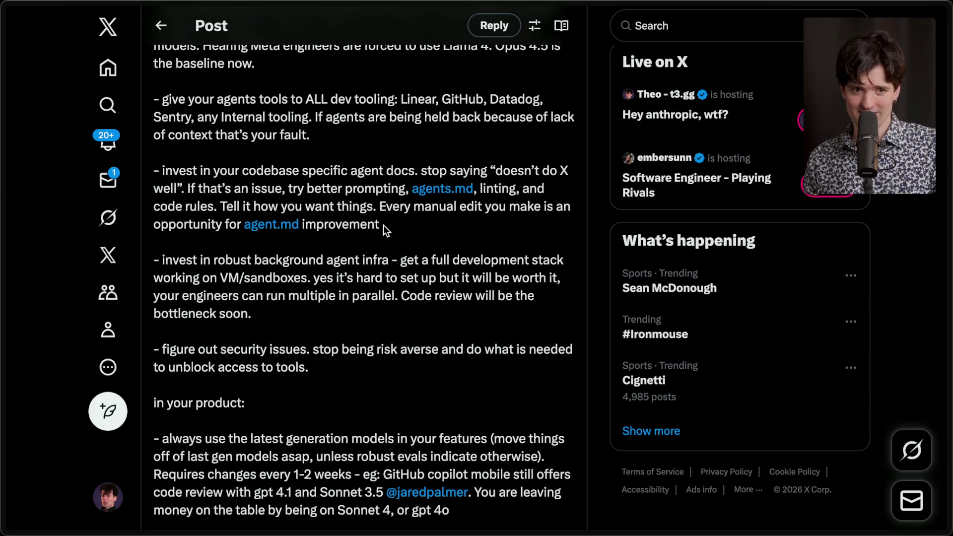
{"action": "left_click", "coordinate": [764, 114]}
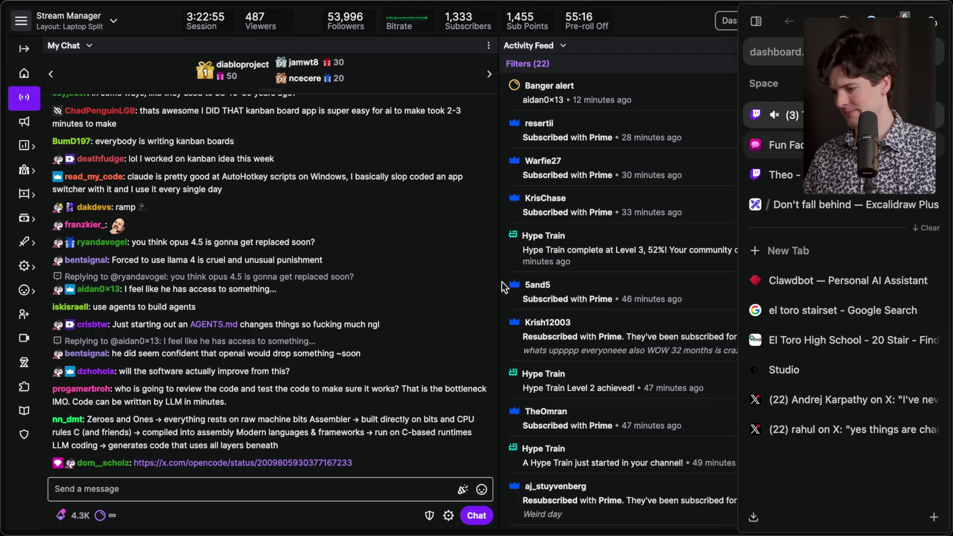
Step: Open the OpenCode post shared in chat as a full post, then return to the agent-tooling advice post
{"action": "left_click", "coordinate": [214, 442]}
{"action": "left_click", "coordinate": [56, 68]}
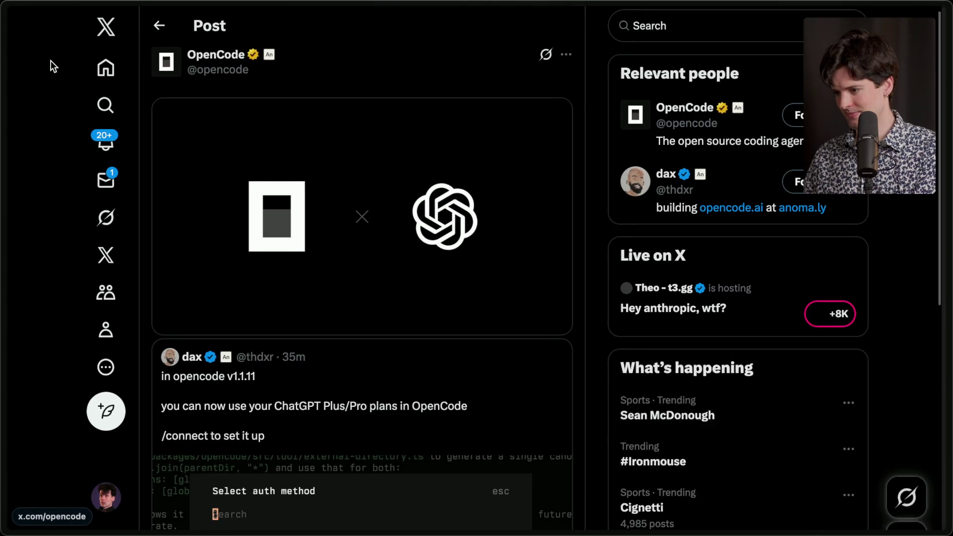
{"action": "scroll", "coordinate": [436, 277], "scroll_direction": "down", "scroll_amount": 6}
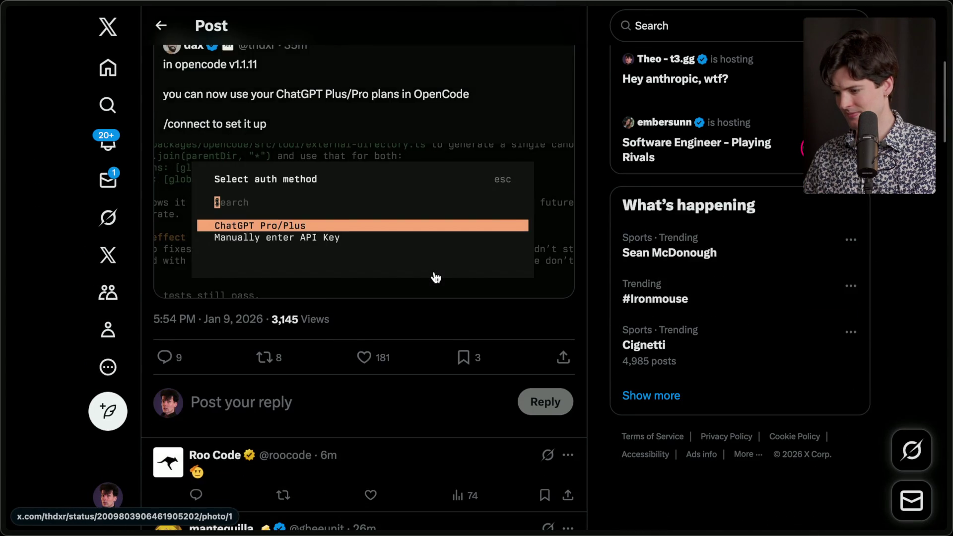
{"action": "scroll", "coordinate": [435, 277], "scroll_direction": "down", "scroll_amount": 4}
{"action": "mouse_move", "coordinate": [949, 285]}
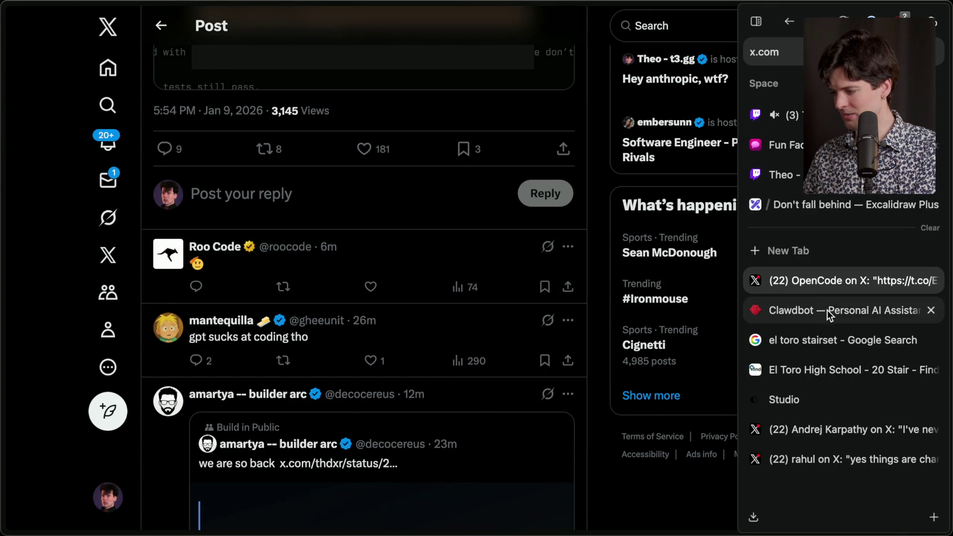
{"action": "left_click", "coordinate": [811, 433]}
{"action": "left_click", "coordinate": [809, 453]}
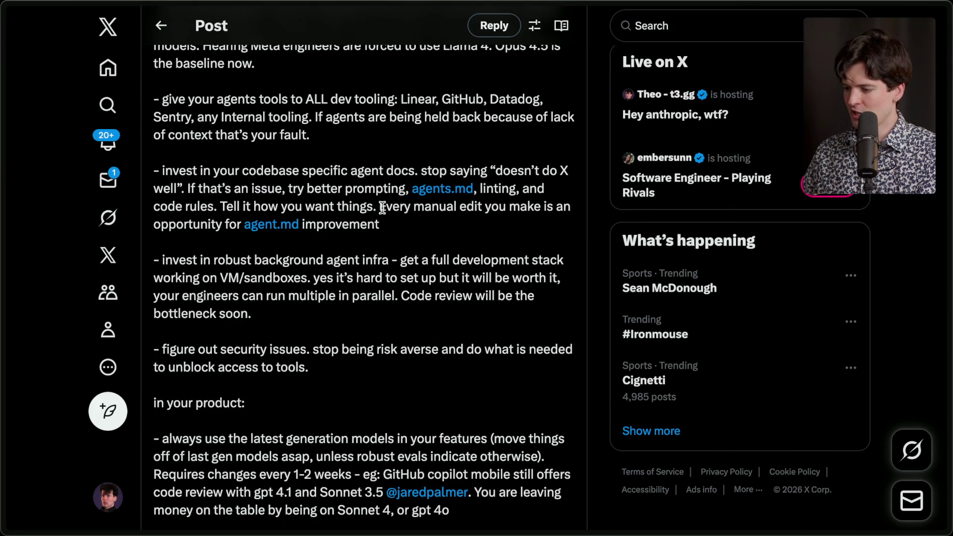
Step: Highlight the manual-edit sentence, the background agent infra paragraph and 'bottleneck soon.', then return to the board
{"action": "left_click_drag", "start_coordinate": [380, 207], "coordinate": [393, 228]}
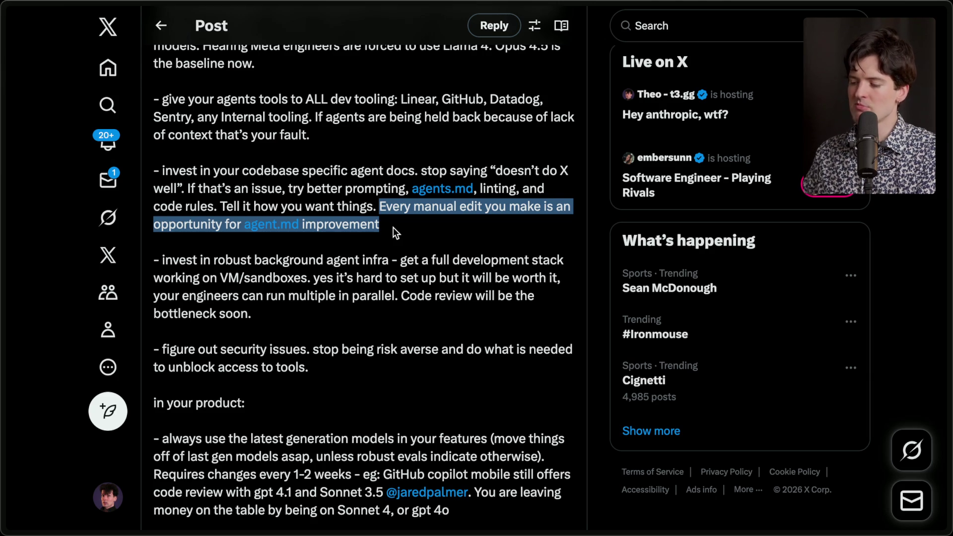
{"action": "left_click", "coordinate": [393, 228]}
{"action": "scroll", "coordinate": [393, 228], "scroll_direction": "down", "scroll_amount": 3}
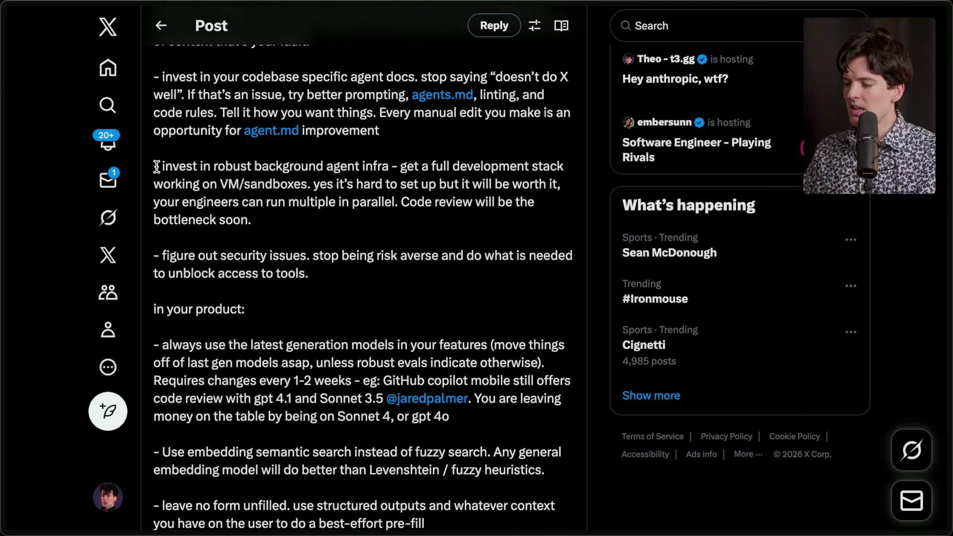
{"action": "left_click_drag", "start_coordinate": [156, 166], "coordinate": [276, 225]}
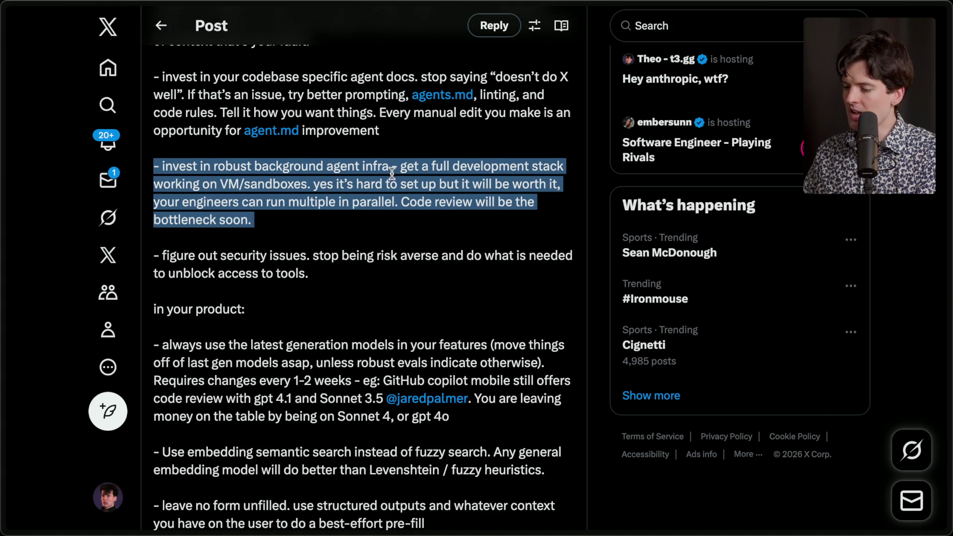
{"action": "left_click", "coordinate": [212, 184]}
{"action": "left_click_drag", "start_coordinate": [312, 184], "coordinate": [350, 224]}
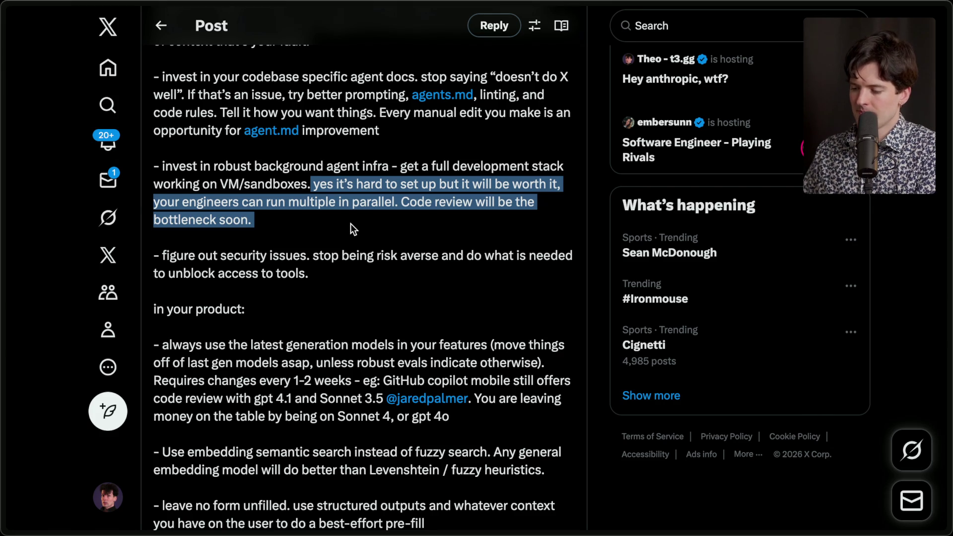
{"action": "left_click", "coordinate": [351, 224]}
{"action": "left_click_drag", "start_coordinate": [401, 202], "coordinate": [406, 207]}
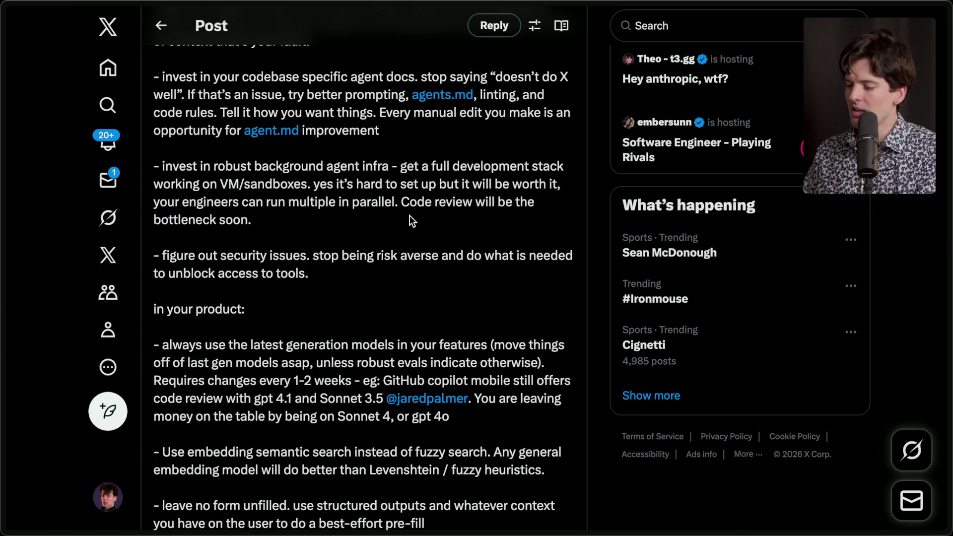
{"action": "mouse_move", "coordinate": [951, 323]}
{"action": "left_click", "coordinate": [825, 207]}
Step: Insert a new first line '0. PLEASE add some AI code review tools / to your repos' in the list
{"action": "left_click", "coordinate": [360, 212]}
{"action": "key", "text": "Return"}
{"action": "left_click", "coordinate": [361, 211]}
{"action": "key", "text": "Home"}
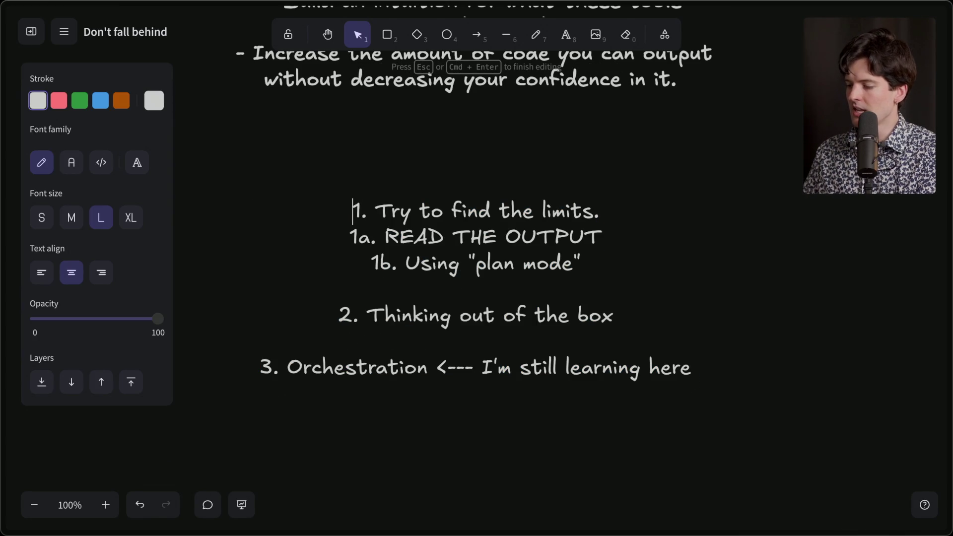
{"action": "key", "text": "Return"}
{"action": "key", "text": "Up"}
{"action": "type", "text": "0."}
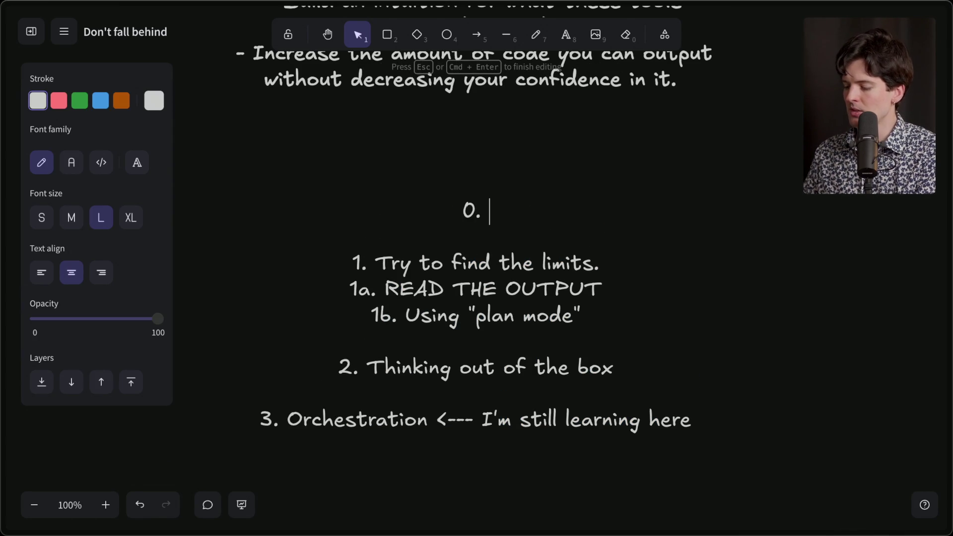
{"action": "type", "text": " PLEASE add s"}
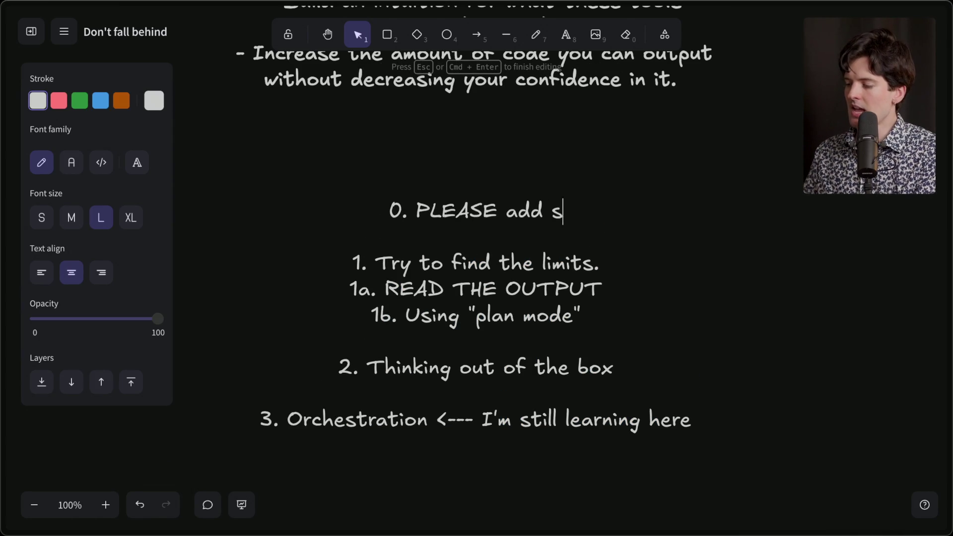
{"action": "type", "text": "ome AI code reveiw"}
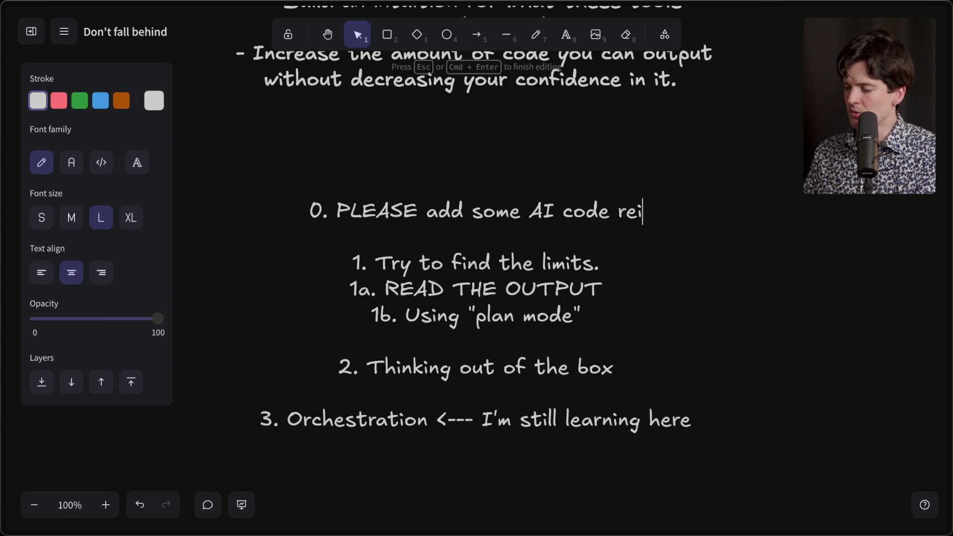
{"action": "key", "text": "BackSpace"}
{"action": "key", "text": "BackSpace"}
{"action": "key", "text": "BackSpace"}
{"action": "type", "text": "iew tools"}
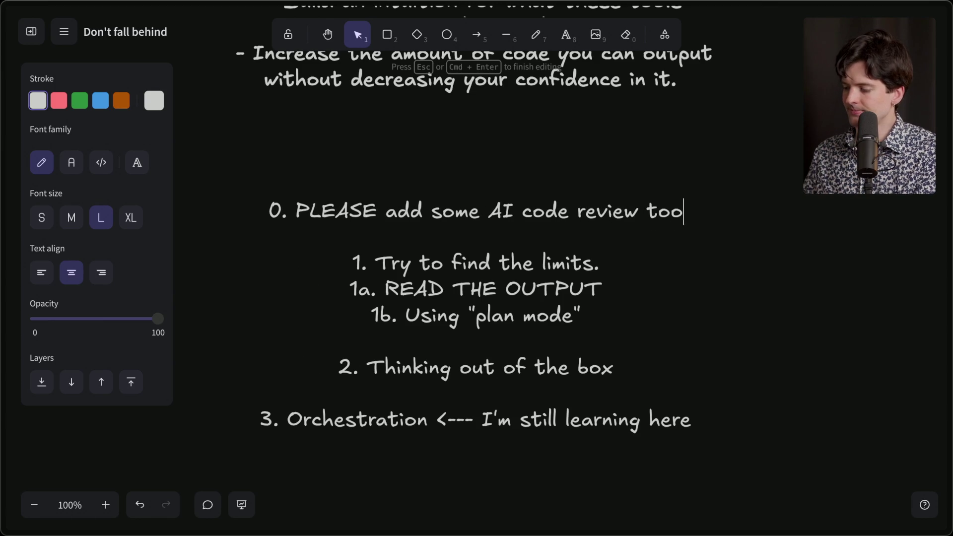
{"action": "key", "text": "Return"}
{"action": "type", "text": "to your repos"}
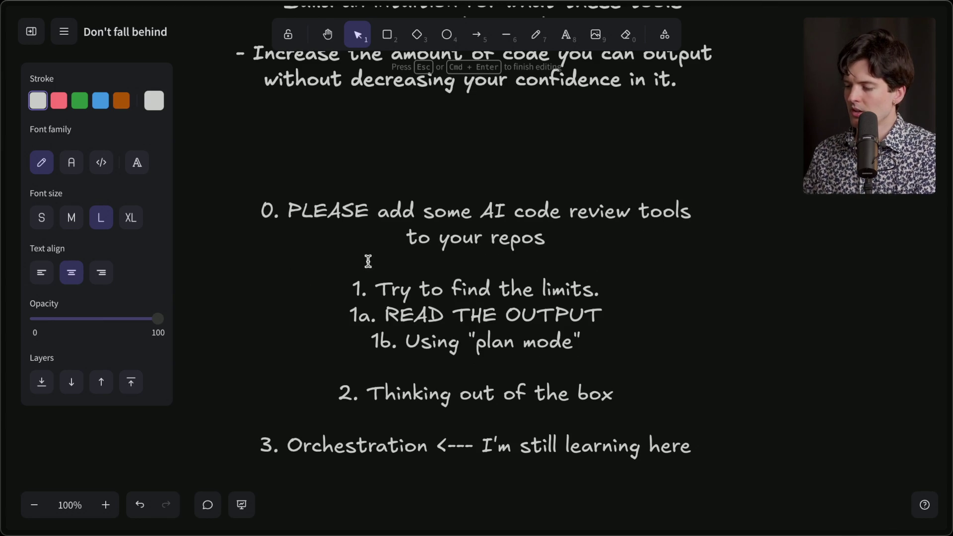
{"action": "left_click", "coordinate": [293, 167]}
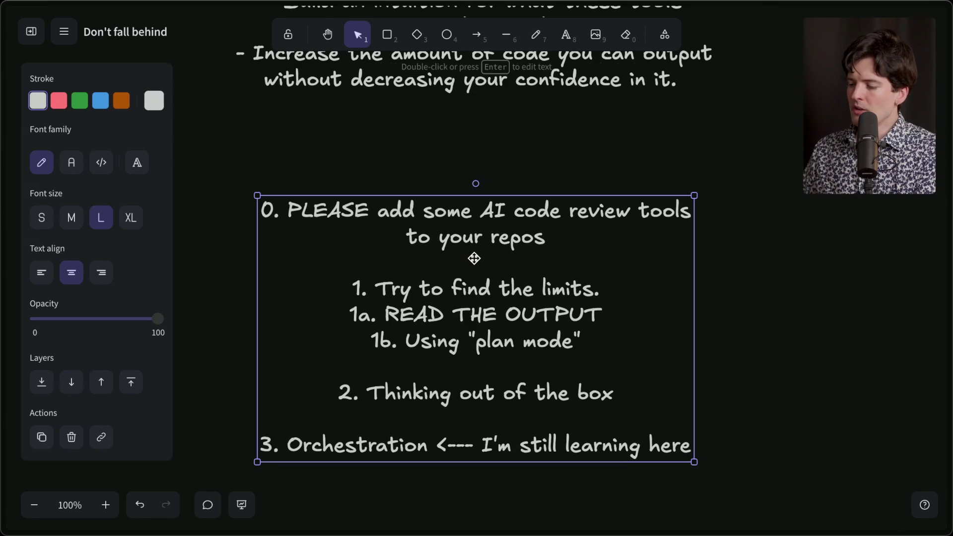
Step: Drag the numbered list block upward on the board and deselect it
{"action": "left_click_drag", "start_coordinate": [472, 263], "coordinate": [473, 229]}
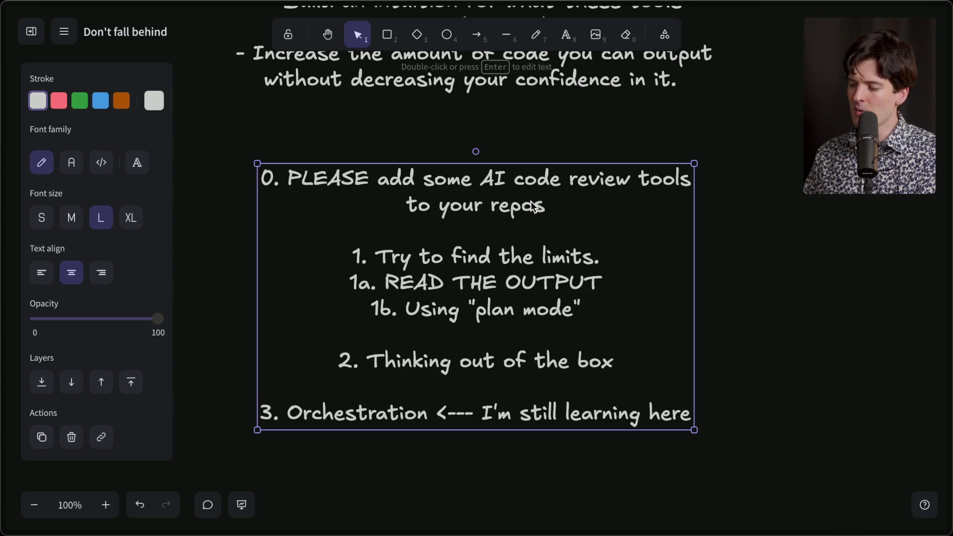
{"action": "double_click", "coordinate": [578, 202]}
{"action": "key", "text": "ctrl+a"}
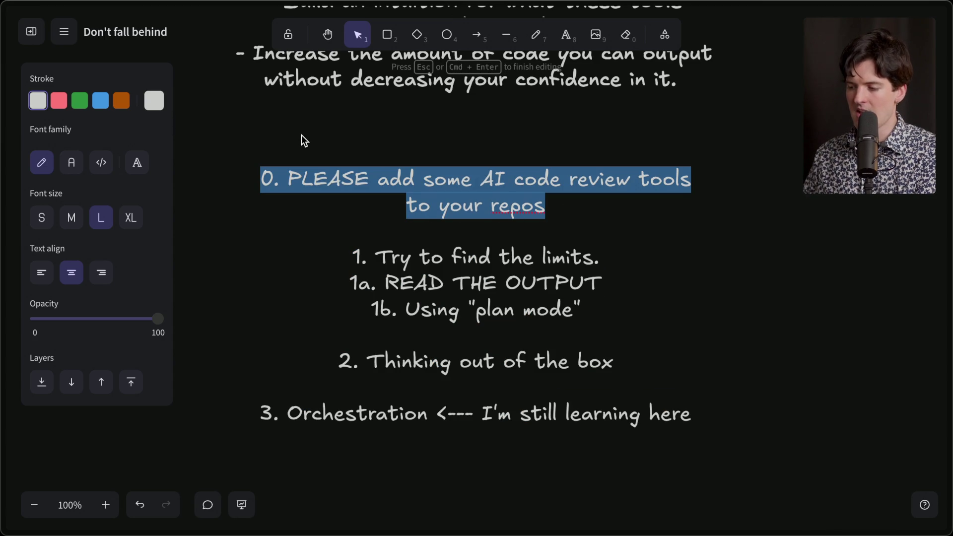
{"action": "left_click", "coordinate": [302, 136]}
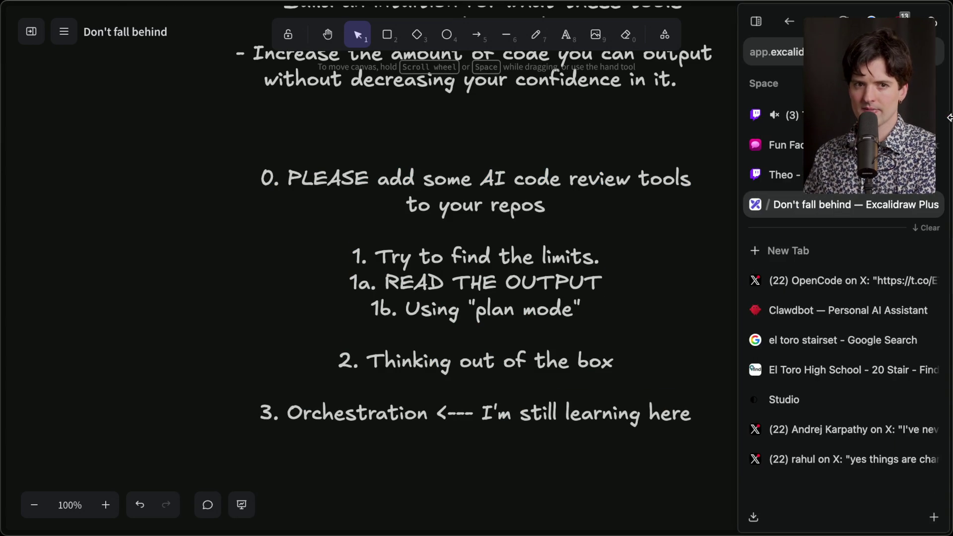
Step: Open the post linked in the stream chat, then view and close the OpenCode post tab
{"action": "key", "text": "ctrl+1"}
{"action": "left_click", "coordinate": [254, 432]}
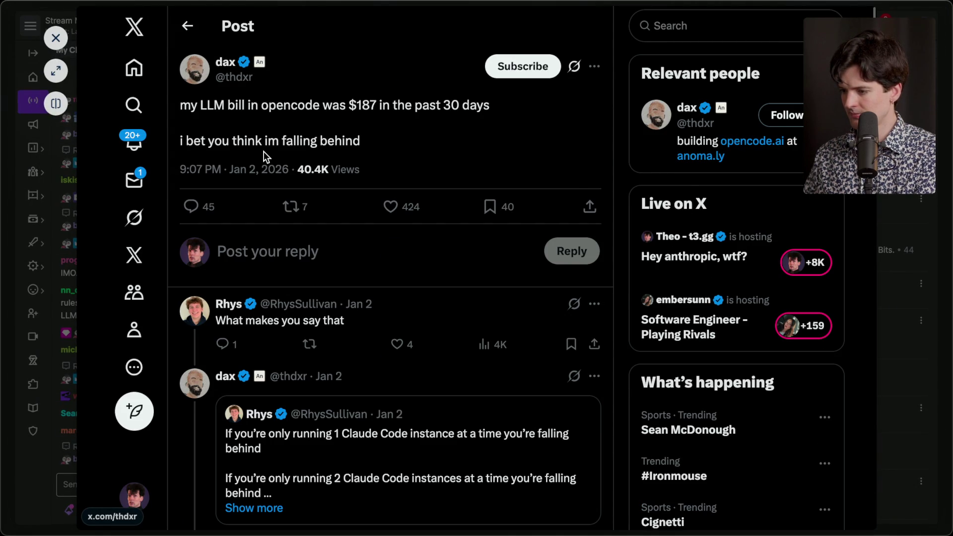
{"action": "left_click", "coordinate": [56, 38]}
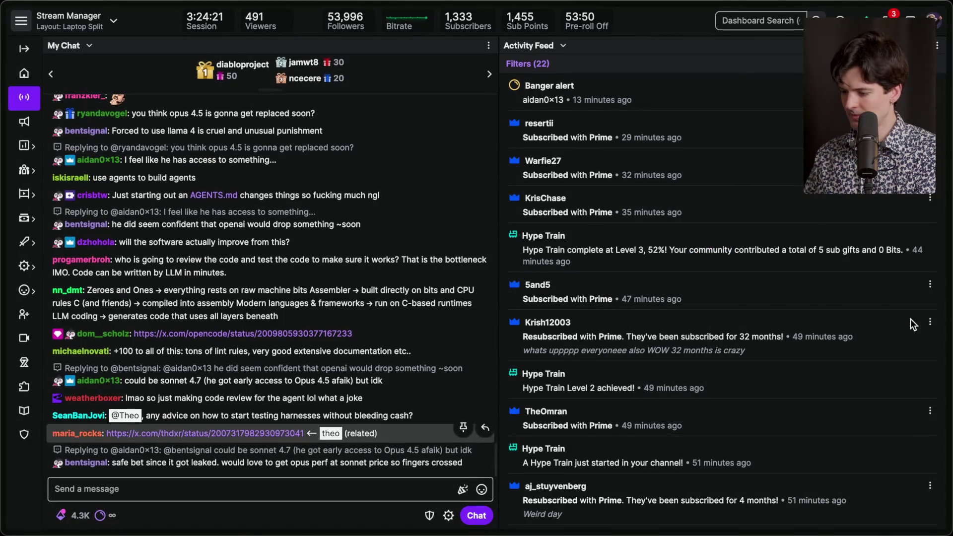
{"action": "left_click", "coordinate": [826, 285]}
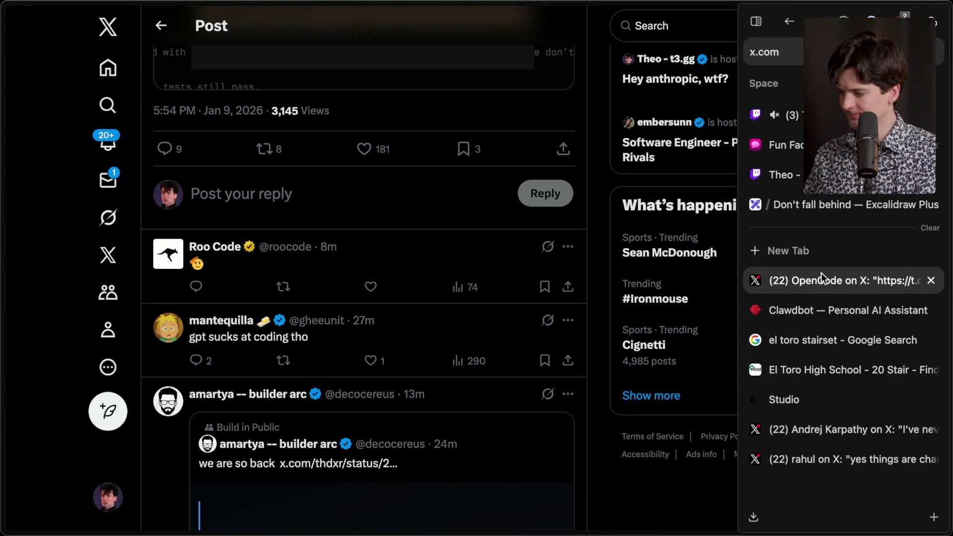
{"action": "scroll", "coordinate": [348, 222], "scroll_direction": "up", "scroll_amount": 10}
{"action": "scroll", "coordinate": [352, 219], "scroll_direction": "down", "scroll_amount": 8}
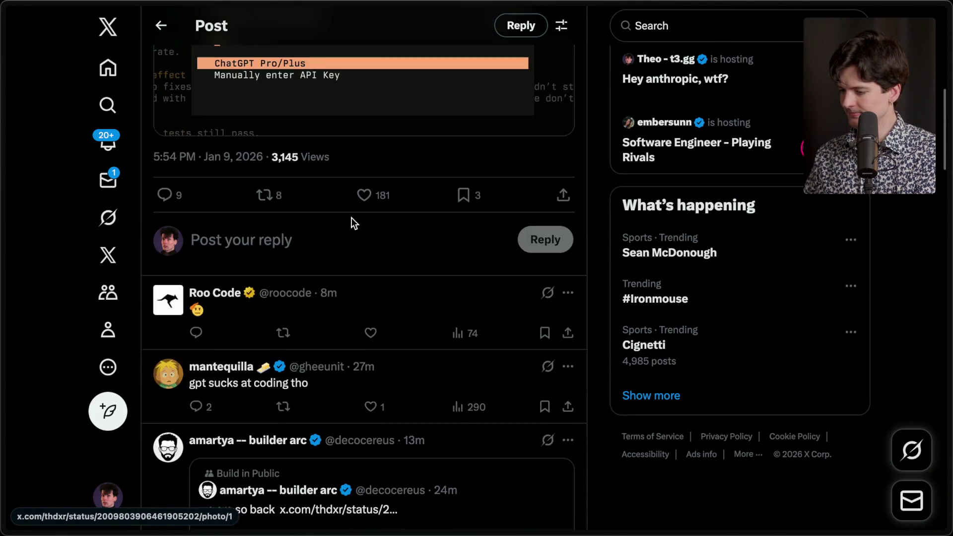
{"action": "scroll", "coordinate": [352, 222], "scroll_direction": "down", "scroll_amount": 2}
{"action": "mouse_move", "coordinate": [945, 278]}
{"action": "middle_click", "coordinate": [869, 286]}
Step: Return to the agent-tooling advice post and highlight 'Code review will be the bottleneck soon.'
{"action": "left_click", "coordinate": [816, 395]}
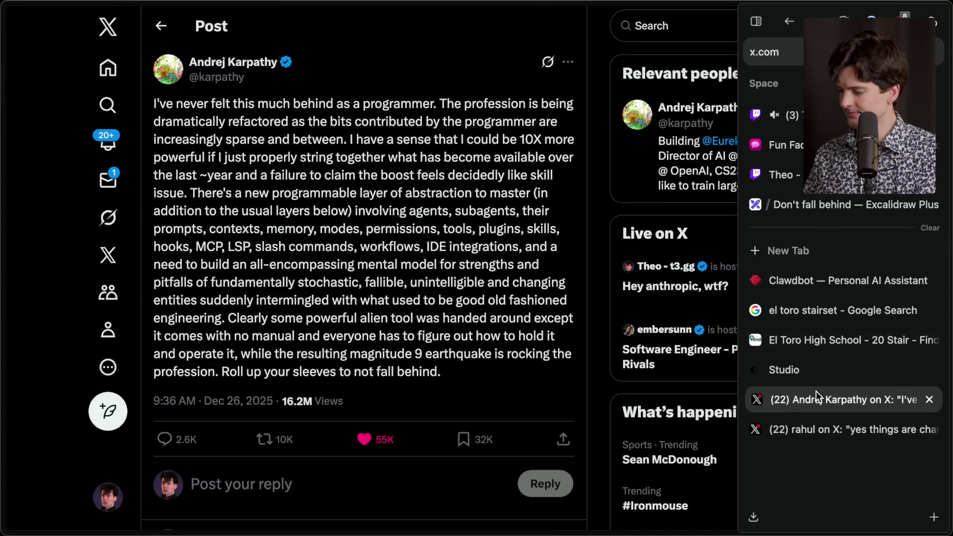
{"action": "left_click", "coordinate": [816, 430]}
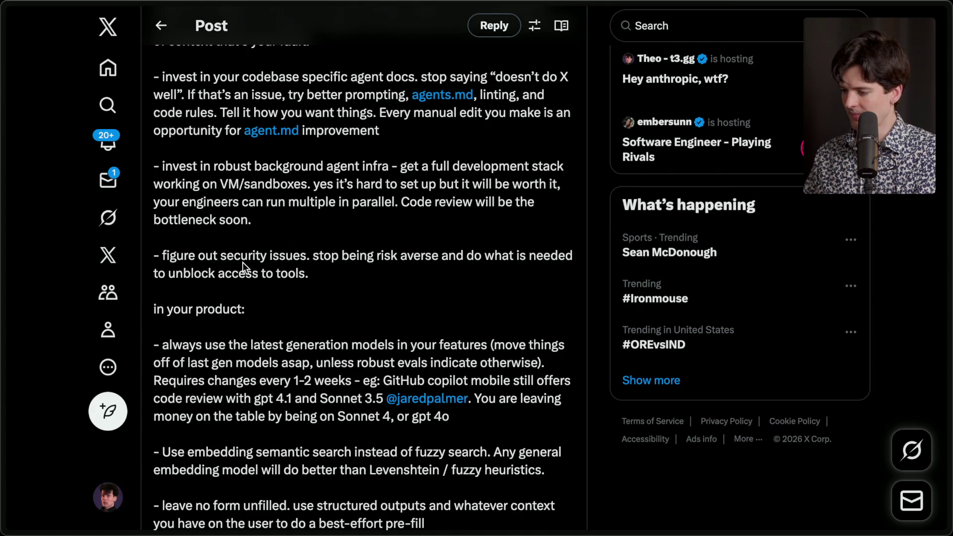
{"action": "left_click_drag", "start_coordinate": [400, 202], "coordinate": [405, 231]}
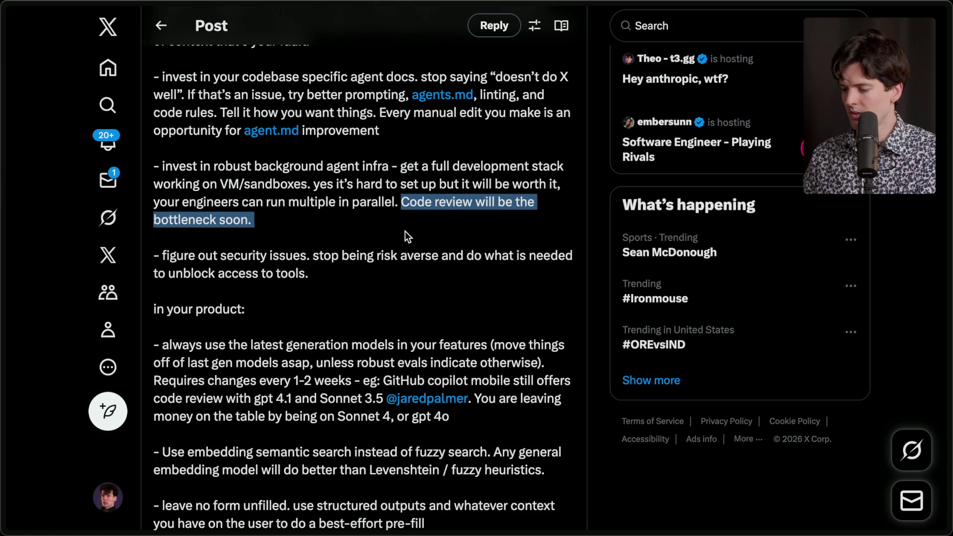
{"action": "left_click", "coordinate": [344, 273]}
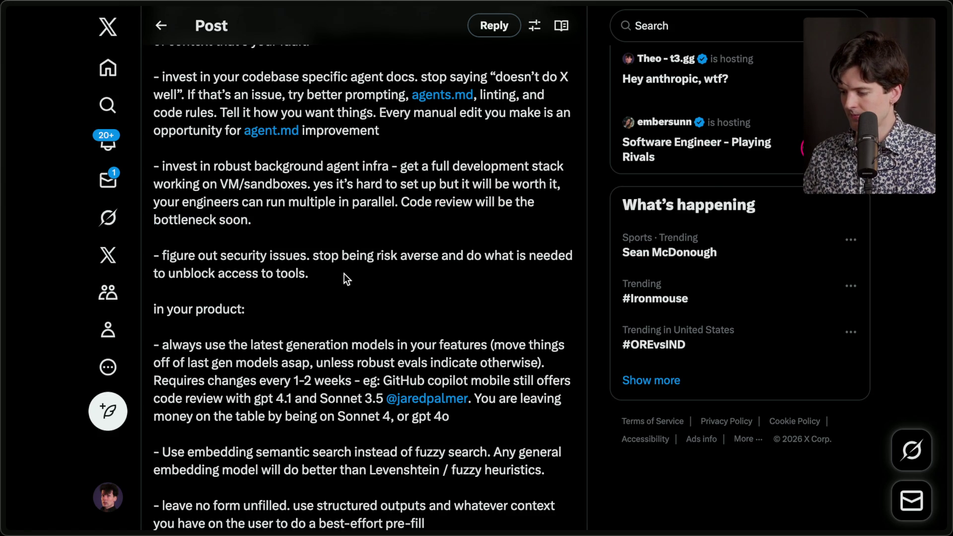
{"action": "scroll", "coordinate": [344, 273], "scroll_direction": "down", "scroll_amount": 2}
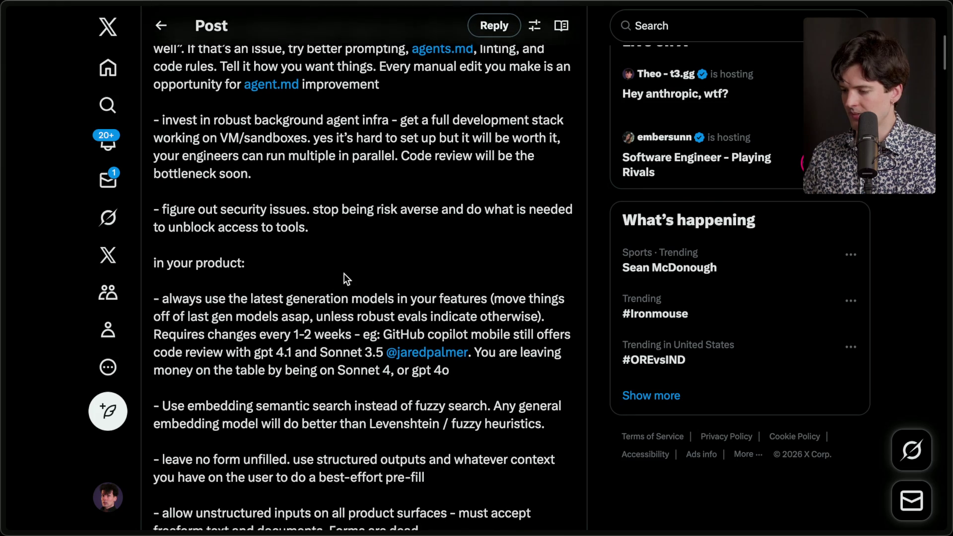
Step: Highlight the 'figure out security issues' bullet and scroll on to the product advice
{"action": "left_click_drag", "start_coordinate": [158, 205], "coordinate": [302, 231]}
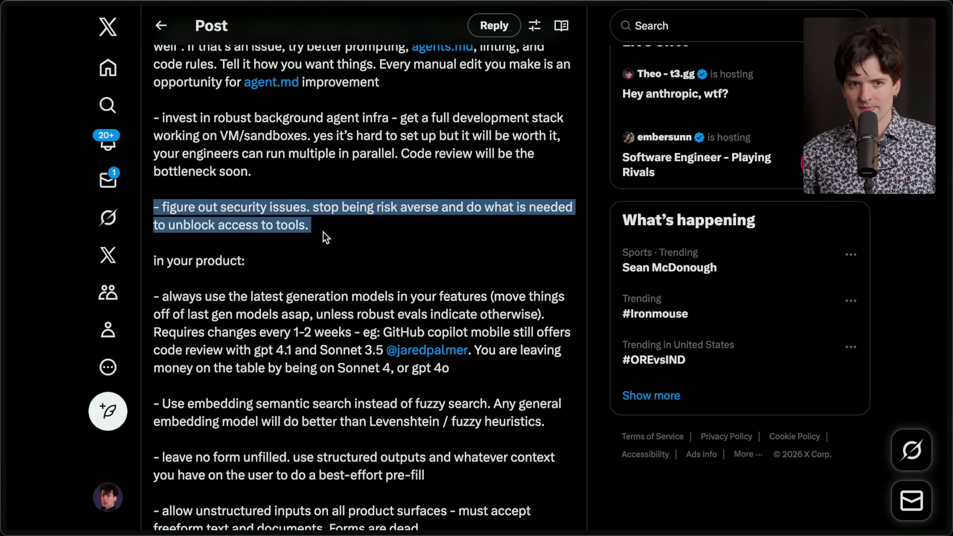
{"action": "left_click", "coordinate": [323, 232]}
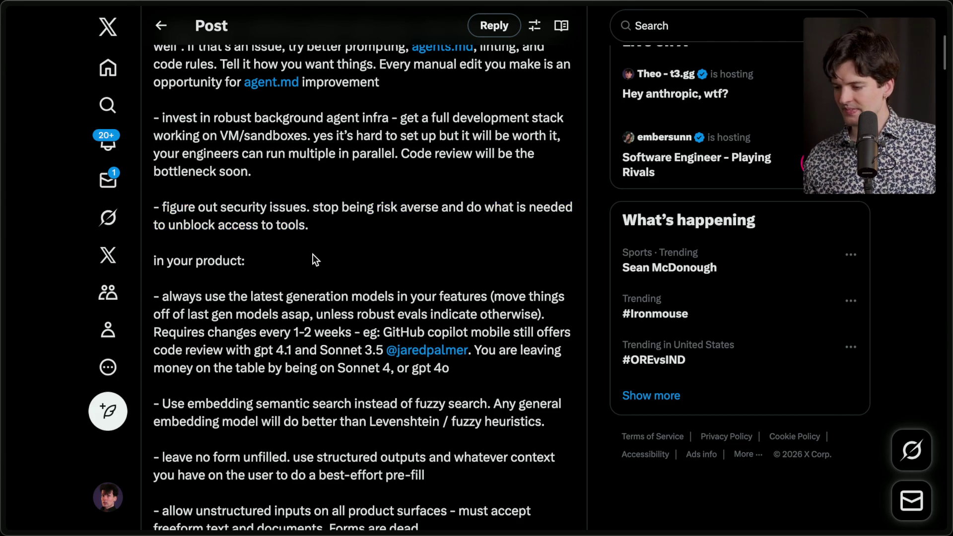
{"action": "scroll", "coordinate": [312, 254], "scroll_direction": "down", "scroll_amount": 3}
{"action": "scroll", "coordinate": [312, 254], "scroll_direction": "down", "scroll_amount": 3}
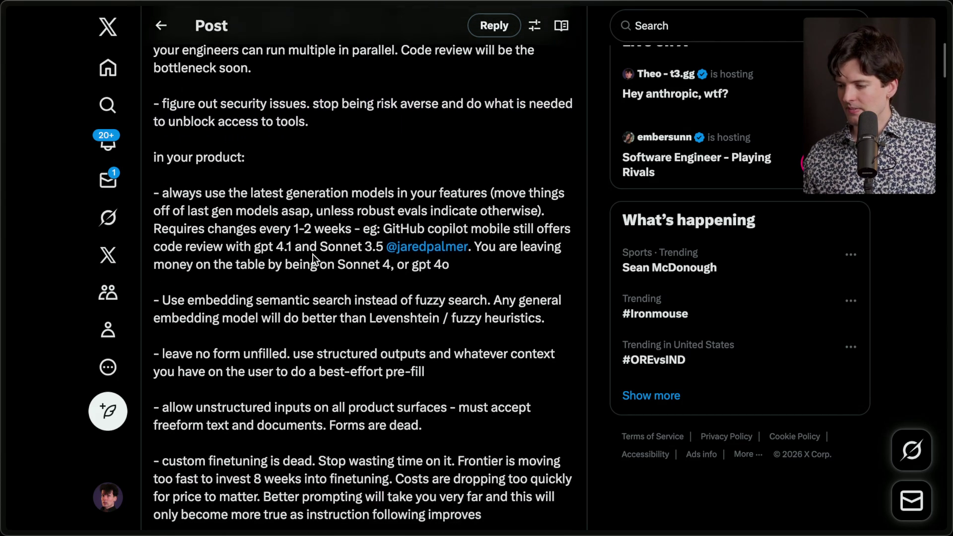
{"action": "triple_click", "coordinate": [193, 123]}
{"action": "left_click", "coordinate": [254, 130]}
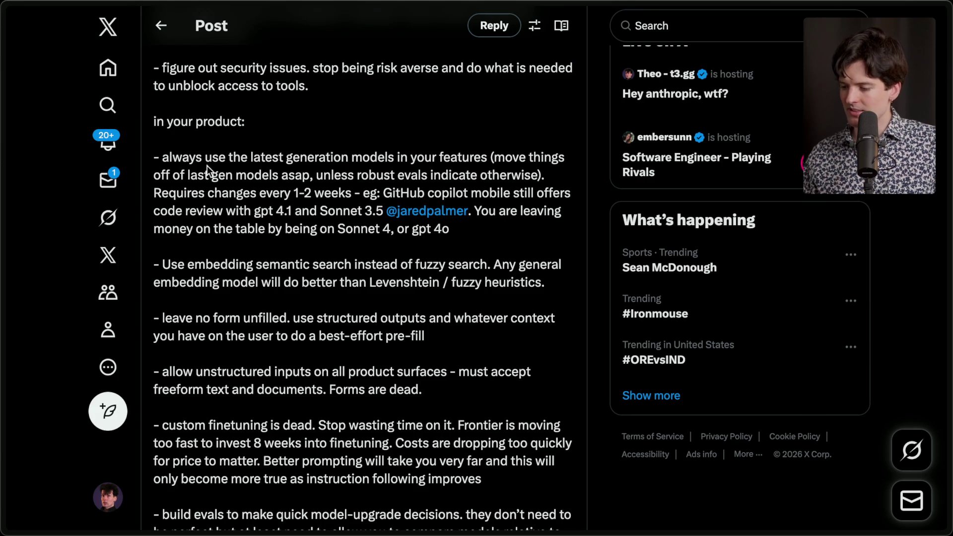
Step: Highlight the 'always use latest models' bullet, 'Requires changes every 1-2 weeks' and 'Sonnet 4, or gpt 4o'
{"action": "mouse_move", "coordinate": [157, 157]}
{"action": "left_mouse_down"}
{"action": "mouse_move", "coordinate": [434, 158]}
{"action": "mouse_move", "coordinate": [470, 236]}
{"action": "left_mouse_up"}
{"action": "left_click", "coordinate": [472, 234]}
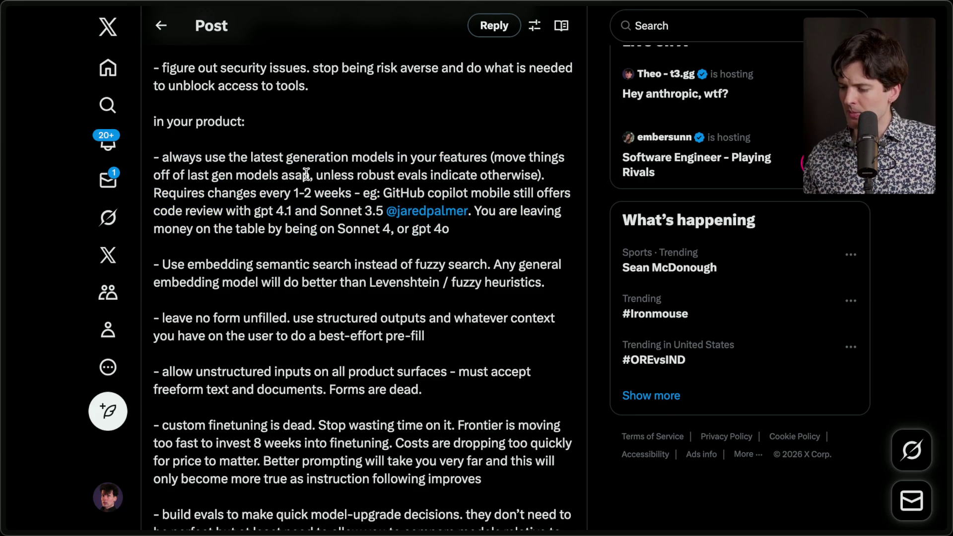
{"action": "mouse_move", "coordinate": [490, 157]}
{"action": "left_mouse_down"}
{"action": "mouse_move", "coordinate": [426, 159]}
{"action": "mouse_move", "coordinate": [317, 193]}
{"action": "mouse_move", "coordinate": [545, 172]}
{"action": "mouse_move", "coordinate": [149, 156]}
{"action": "left_mouse_up"}
{"action": "left_click", "coordinate": [544, 172]}
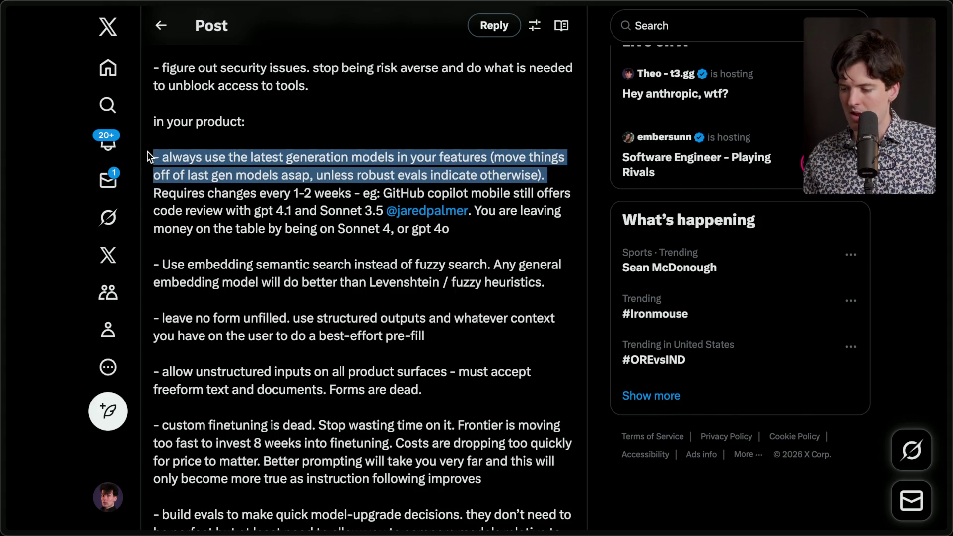
{"action": "left_click", "coordinate": [209, 183]}
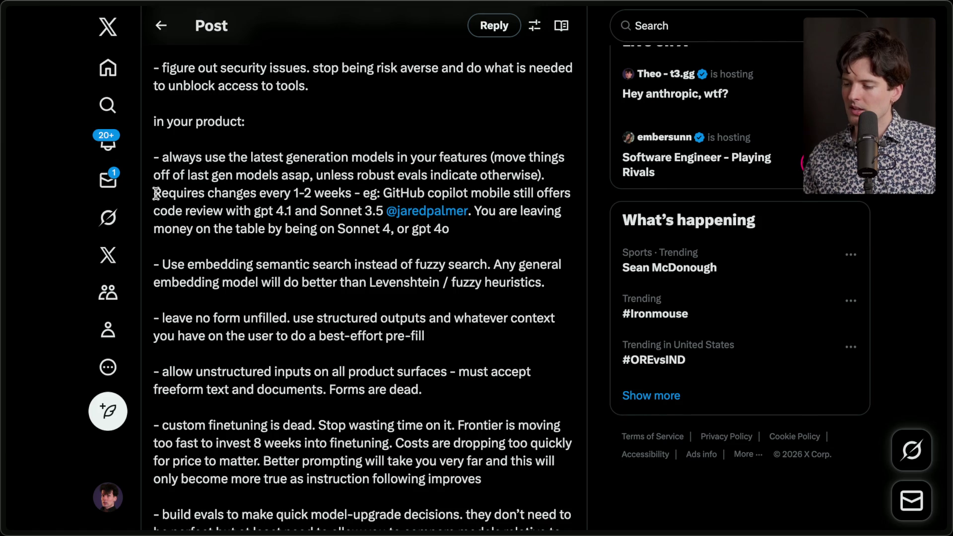
{"action": "left_click_drag", "start_coordinate": [155, 193], "coordinate": [348, 196]}
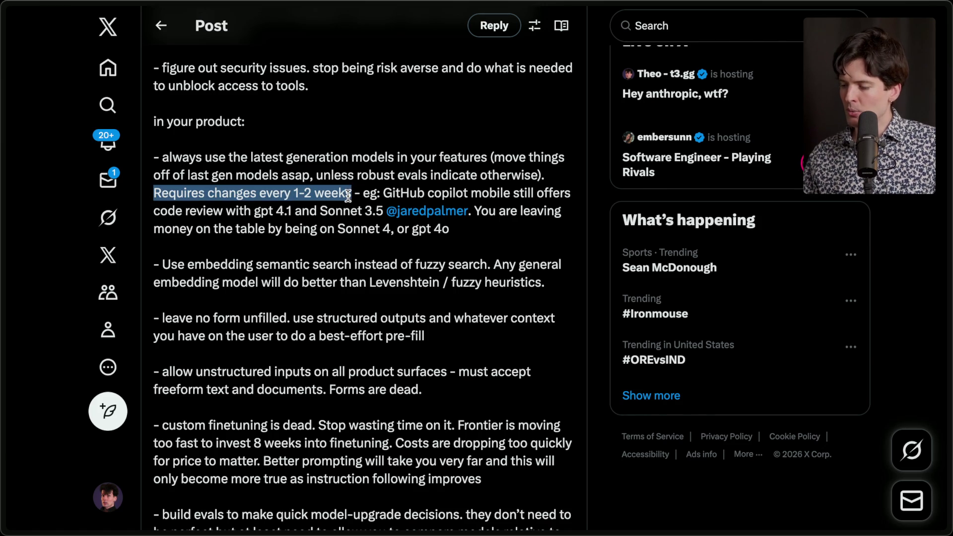
{"action": "left_click", "coordinate": [350, 195]}
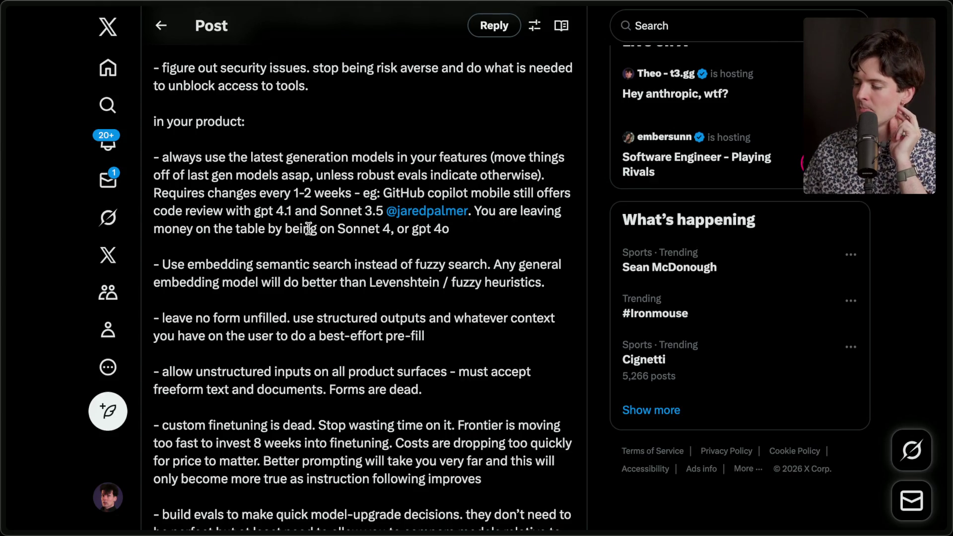
{"action": "mouse_move", "coordinate": [334, 228]}
{"action": "left_mouse_down"}
{"action": "mouse_move", "coordinate": [477, 230]}
{"action": "mouse_move", "coordinate": [154, 35]}
{"action": "mouse_move", "coordinate": [154, 157]}
{"action": "mouse_move", "coordinate": [150, 112]}
{"action": "left_mouse_up"}
{"action": "left_click", "coordinate": [275, 142]}
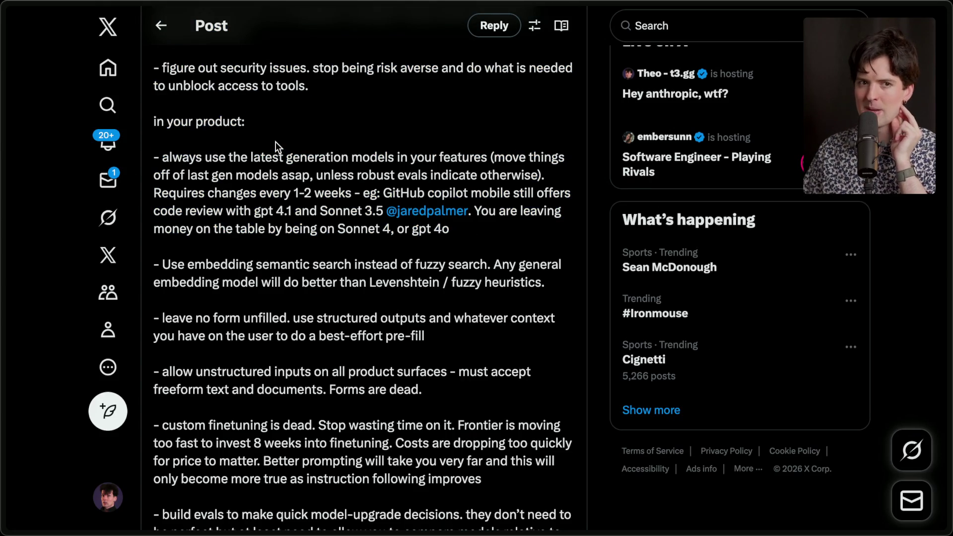
Step: Highlight the embedding semantic search bullet and the 'leave no form unfilled' structured-outputs bullet
{"action": "scroll", "coordinate": [276, 142], "scroll_direction": "down", "scroll_amount": 2}
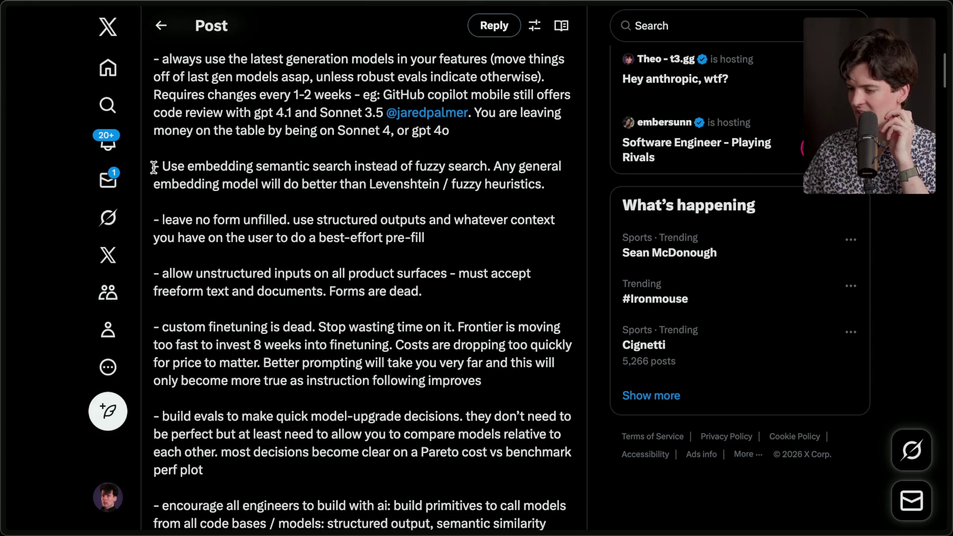
{"action": "left_click_drag", "start_coordinate": [156, 166], "coordinate": [556, 195]}
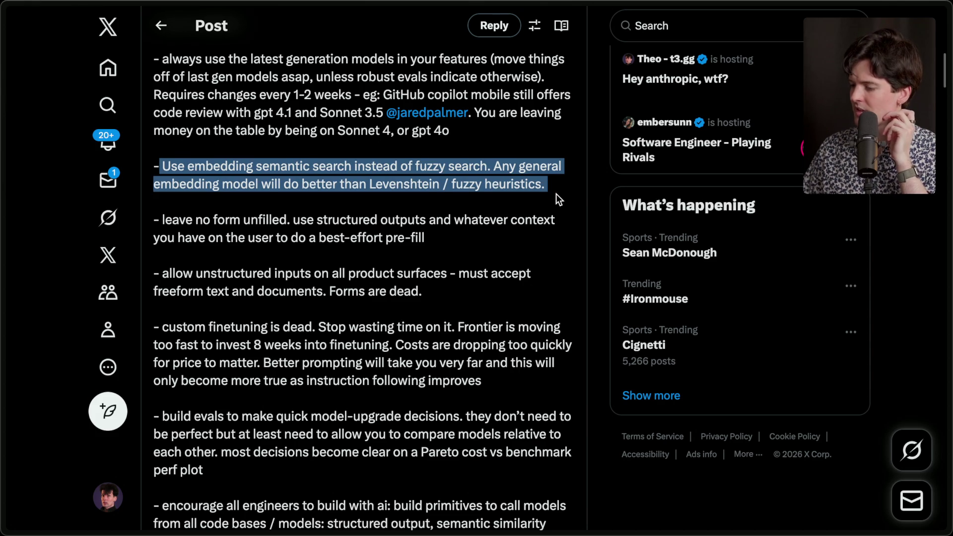
{"action": "left_click", "coordinate": [556, 195]}
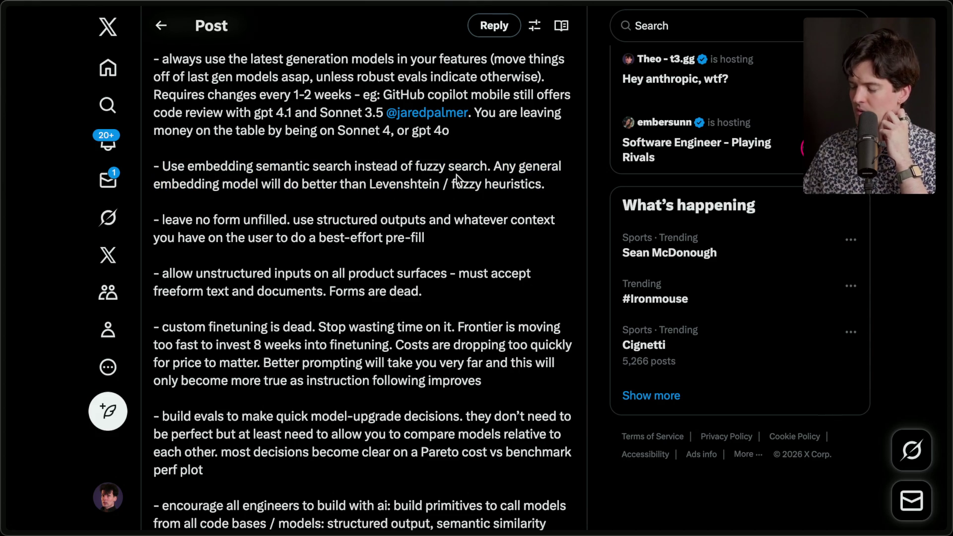
{"action": "mouse_move", "coordinate": [556, 189]}
{"action": "left_mouse_down"}
{"action": "mouse_move", "coordinate": [176, 178]}
{"action": "mouse_move", "coordinate": [154, 168]}
{"action": "left_mouse_up"}
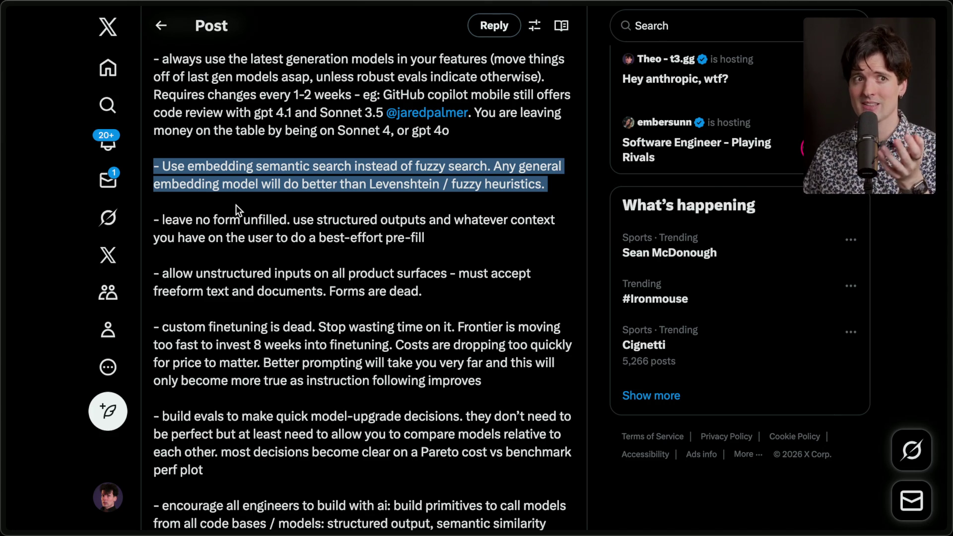
{"action": "left_click", "coordinate": [236, 204]}
{"action": "scroll", "coordinate": [345, 224], "scroll_direction": "down", "scroll_amount": 1}
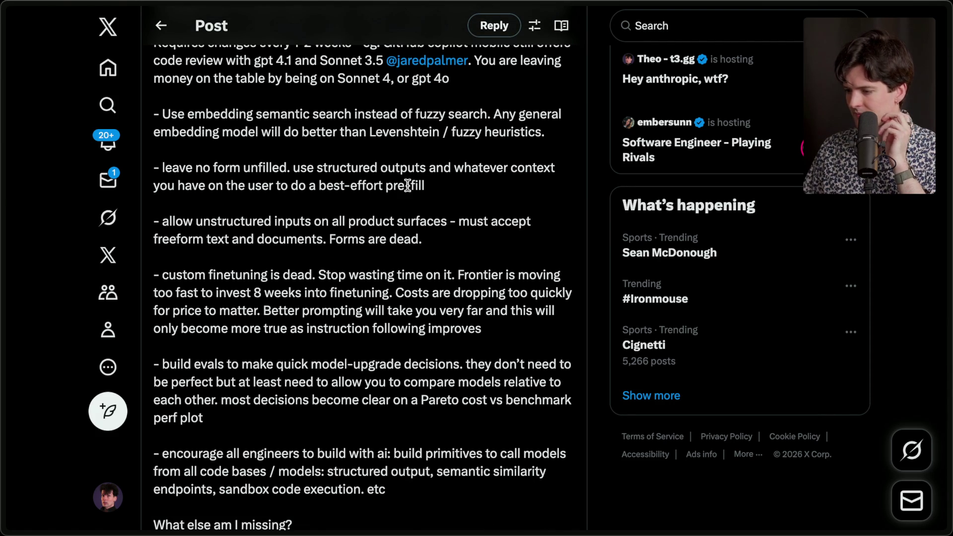
{"action": "left_click_drag", "start_coordinate": [291, 169], "coordinate": [438, 203]}
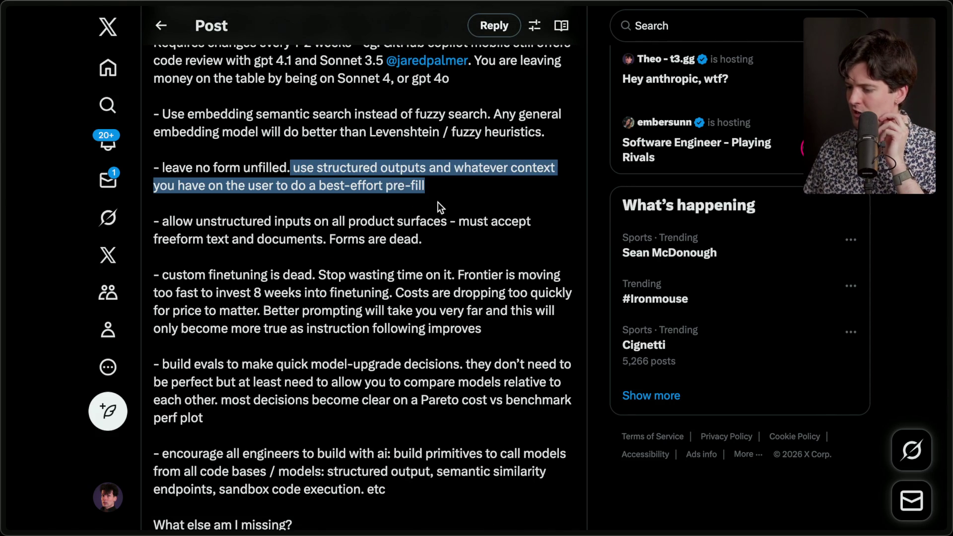
{"action": "left_click", "coordinate": [453, 194]}
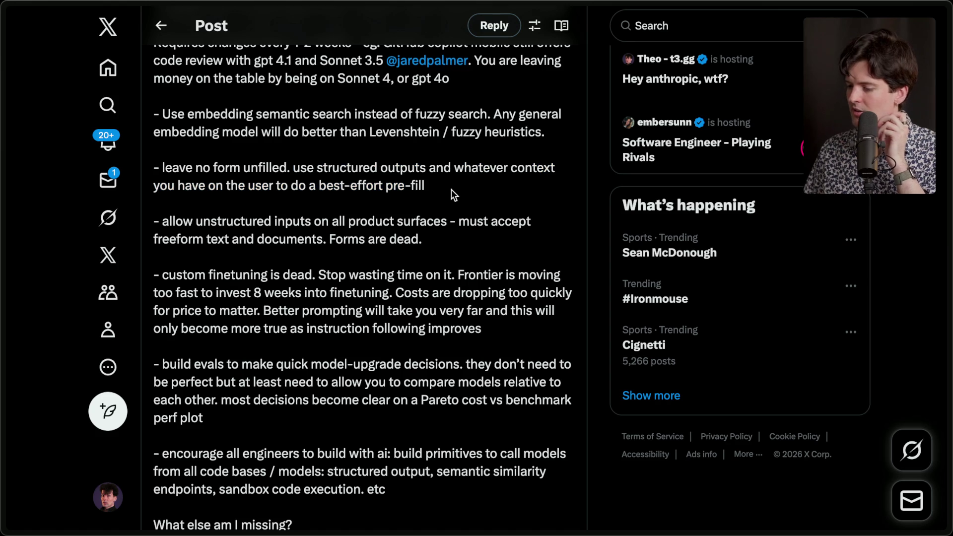
{"action": "left_click_drag", "start_coordinate": [452, 189], "coordinate": [151, 164]}
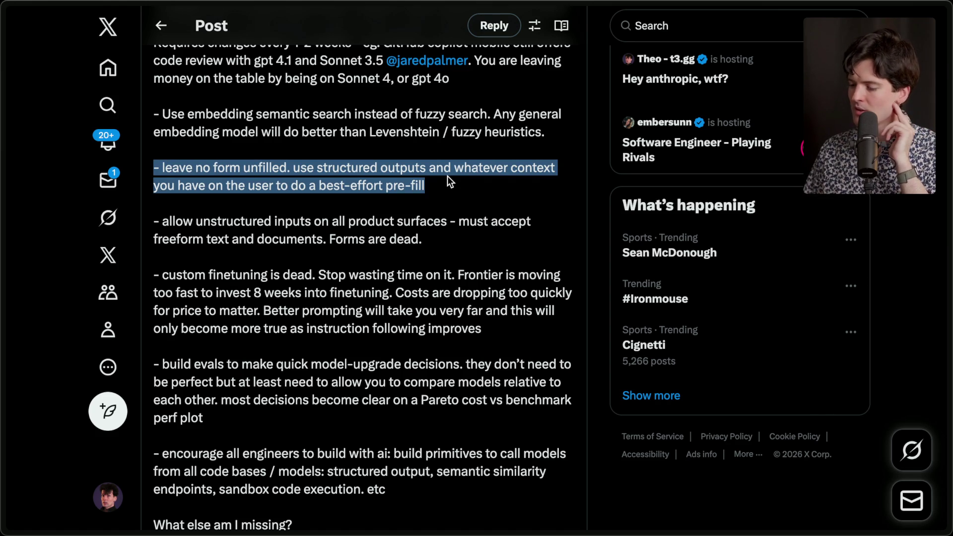
{"action": "left_click", "coordinate": [439, 192]}
Step: Highlight the 'allow unstructured inputs' and 'custom finetuning is dead' bullets, then return to the board
{"action": "scroll", "coordinate": [439, 193], "scroll_direction": "down", "scroll_amount": 2}
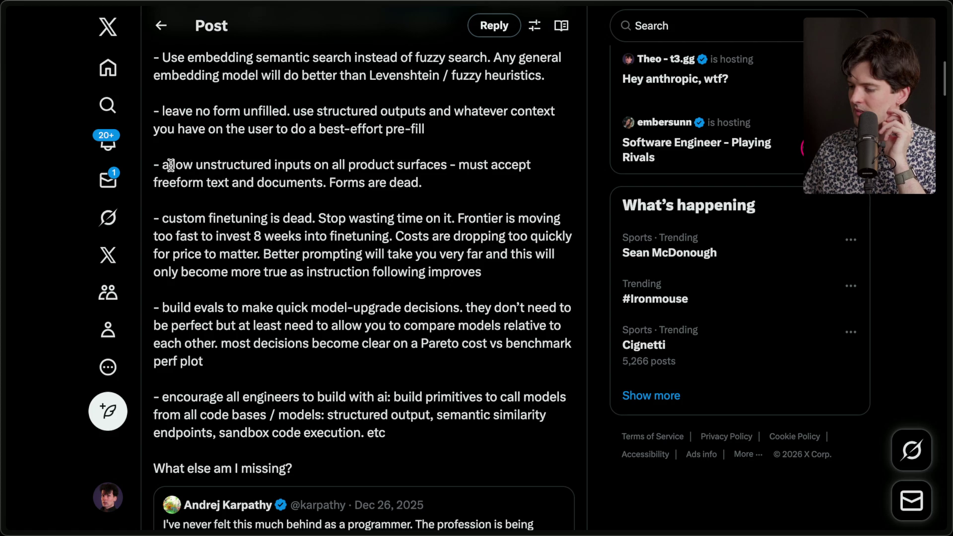
{"action": "left_click_drag", "start_coordinate": [170, 164], "coordinate": [437, 183]}
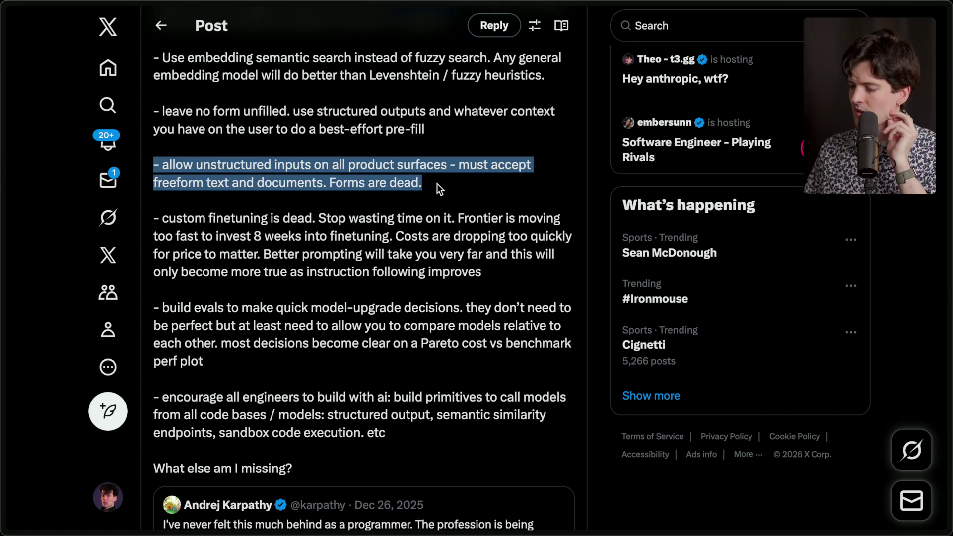
{"action": "left_click", "coordinate": [436, 183]}
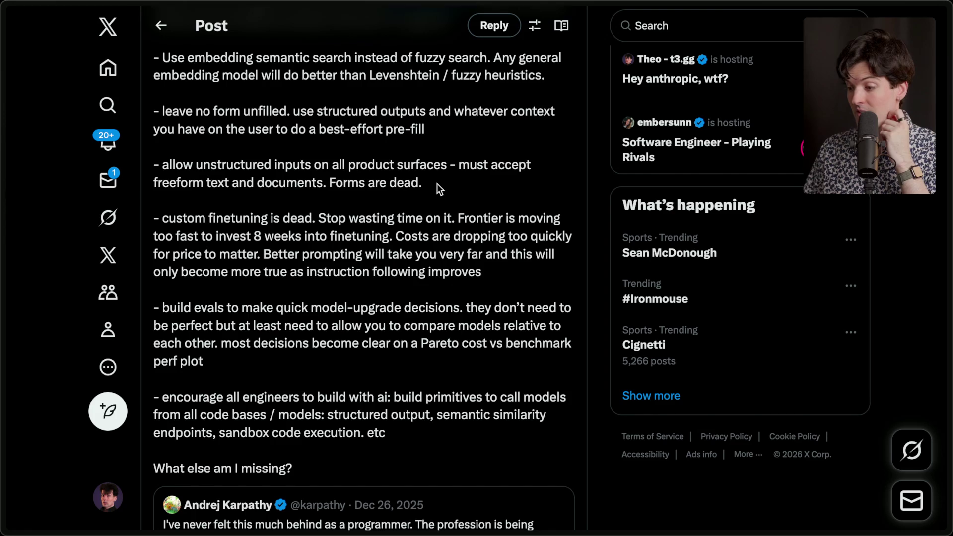
{"action": "scroll", "coordinate": [437, 183], "scroll_direction": "down", "scroll_amount": 1}
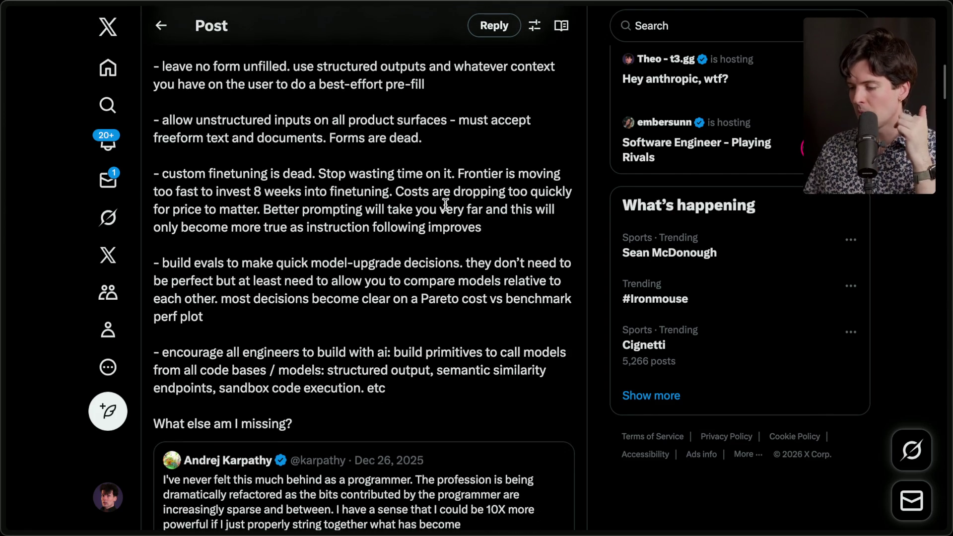
{"action": "mouse_move", "coordinate": [504, 234]}
{"action": "left_mouse_down"}
{"action": "mouse_move", "coordinate": [212, 191]}
{"action": "mouse_move", "coordinate": [148, 168]}
{"action": "left_mouse_up"}
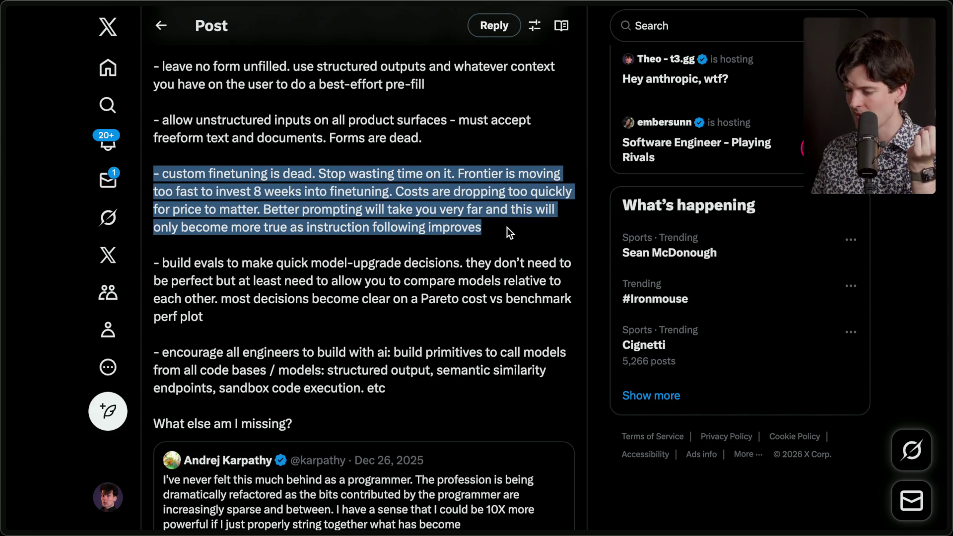
{"action": "left_click", "coordinate": [507, 228]}
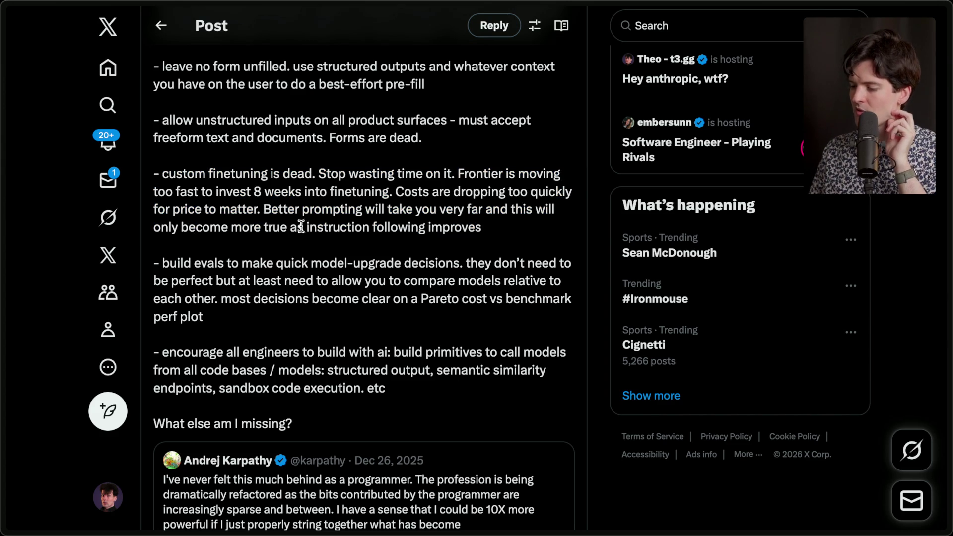
{"action": "mouse_move", "coordinate": [506, 229]}
{"action": "left_mouse_down"}
{"action": "mouse_move", "coordinate": [171, 227]}
{"action": "mouse_move", "coordinate": [179, 227]}
{"action": "left_mouse_up"}
{"action": "mouse_move", "coordinate": [948, 298]}
{"action": "left_click", "coordinate": [808, 204]}
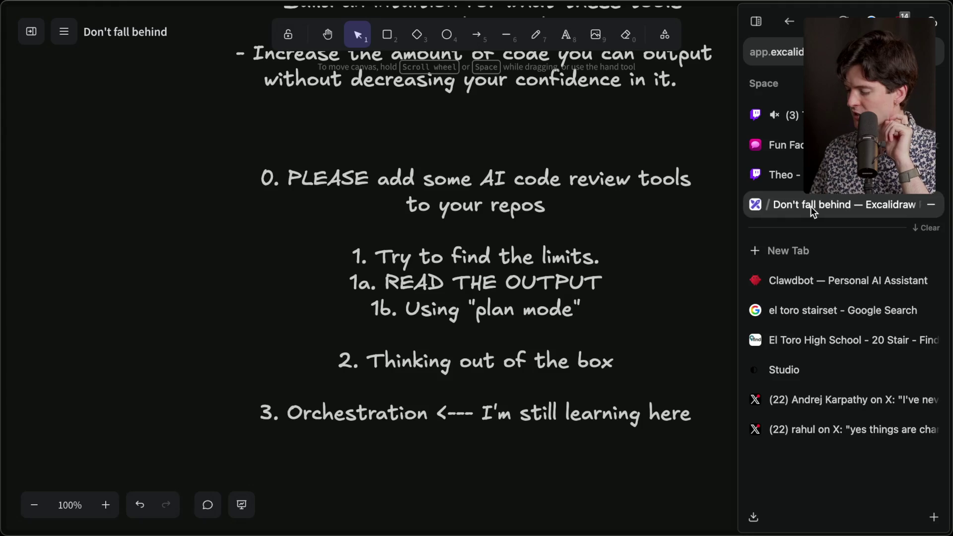
Step: Briefly edit the numbered tips text, adding then removing a blank line after item 1b
{"action": "left_click", "coordinate": [560, 264]}
{"action": "double_click", "coordinate": [481, 285]}
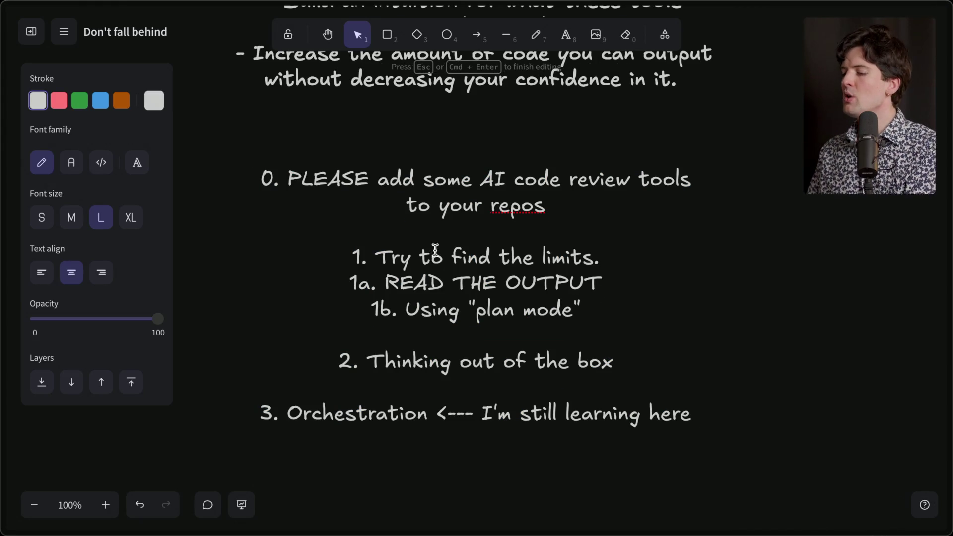
{"action": "left_click", "coordinate": [586, 311]}
{"action": "key", "text": "Return"}
{"action": "key", "text": "Return"}
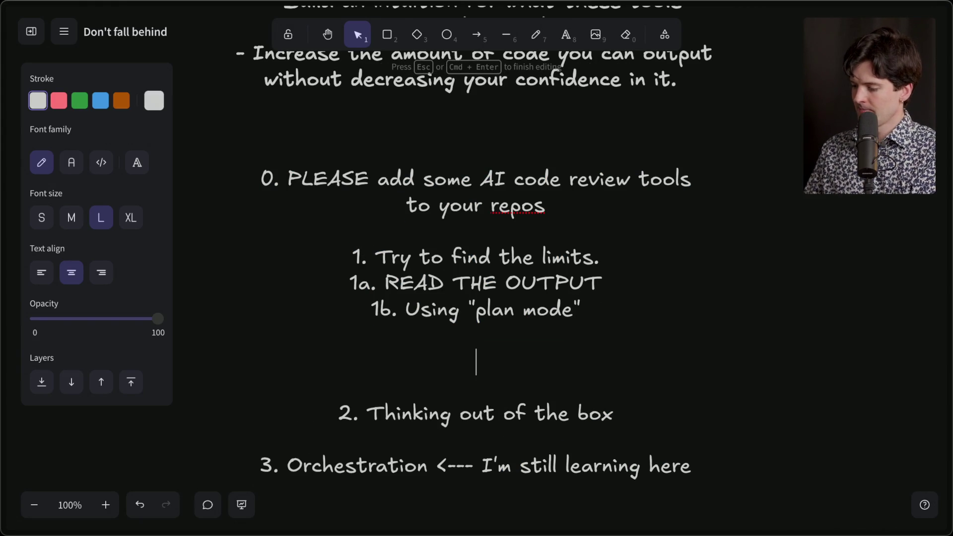
{"action": "key", "text": "BackSpace"}
{"action": "key", "text": "BackSpace"}
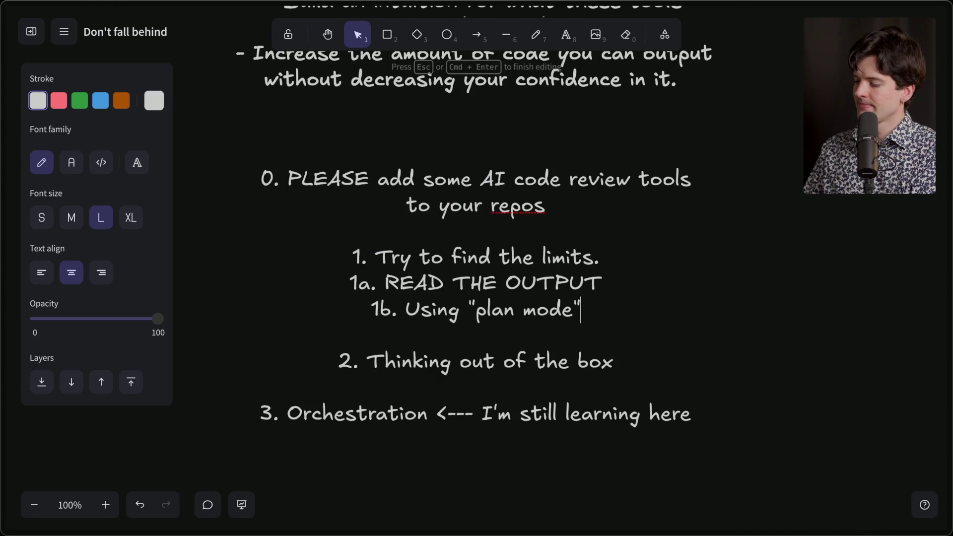
{"action": "scroll", "coordinate": [539, 433], "scroll_direction": "down", "scroll_amount": 3}
{"action": "scroll", "coordinate": [539, 433], "scroll_direction": "down", "scroll_amount": 3}
{"action": "left_click", "coordinate": [478, 341]}
Step: Start a new text block below the tips with 'WHEN YOU FIND A LIMIT' and 'Try to get past it.'
{"action": "double_click", "coordinate": [479, 340]}
{"action": "type", "text": "WHEN YOU F"}
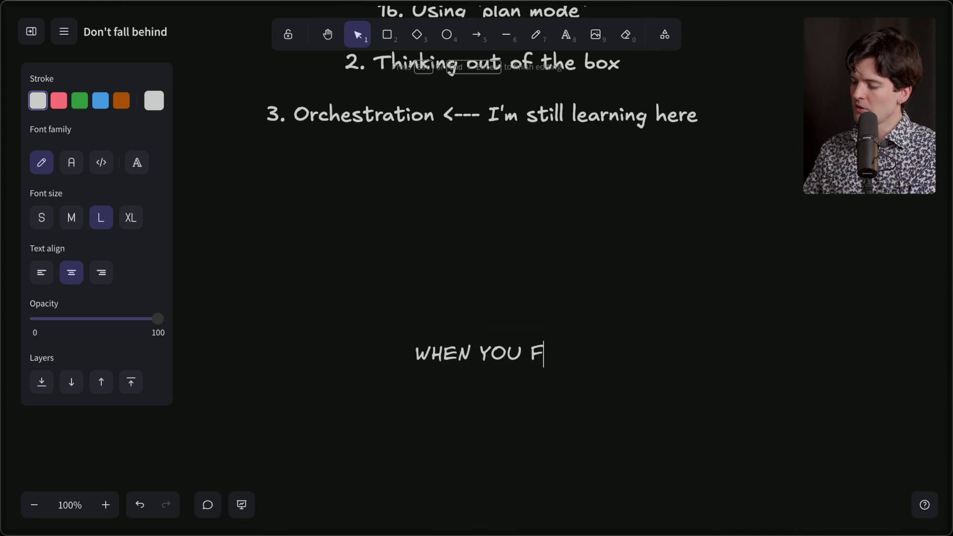
{"action": "type", "text": "IND A LIMIT"}
{"action": "key", "text": "Return"}
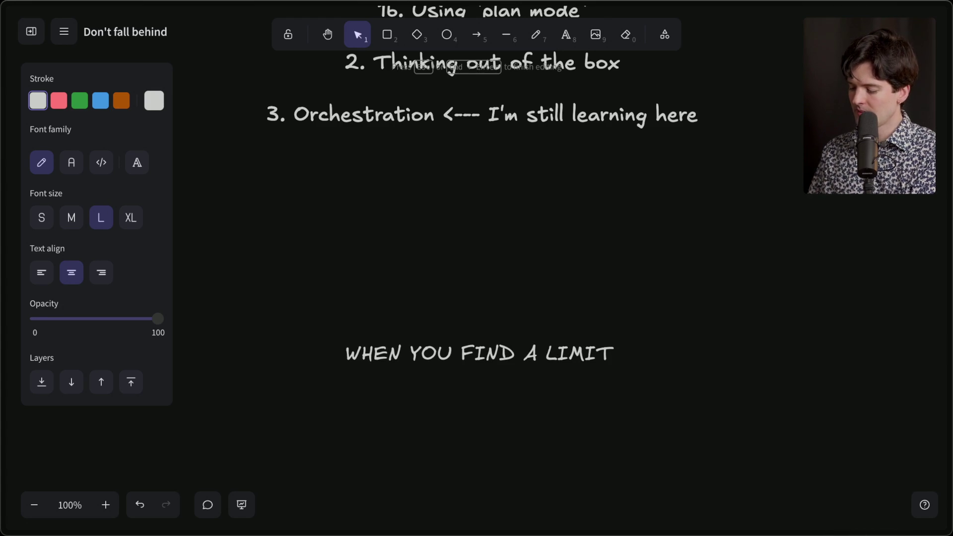
{"action": "type", "text": "Try to get past it."}
{"action": "key", "text": "Return"}
Step: Add bullets '- Improving your prompt' (fixing 'promt') and '- Giving more context in prompt'
{"action": "type", "text": "- "}
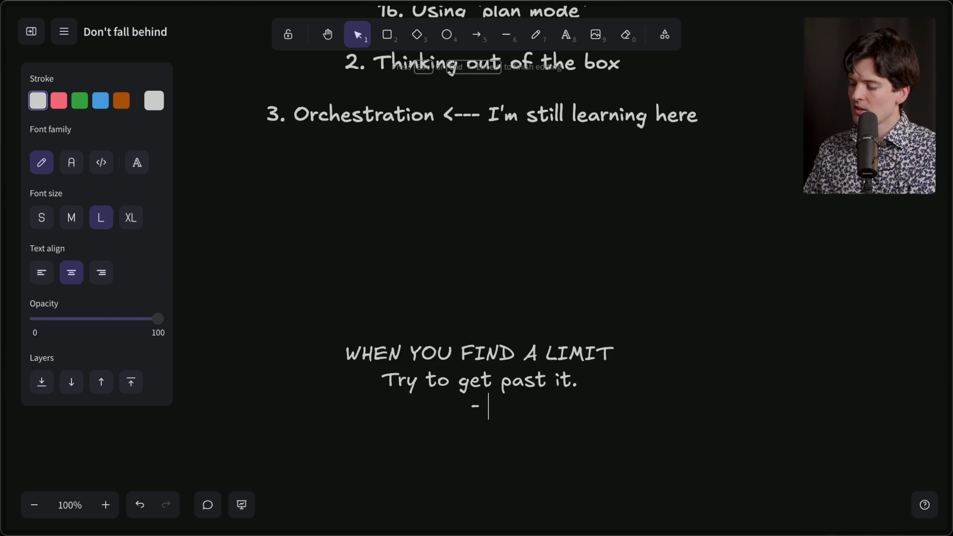
{"action": "type", "text": "Improving"}
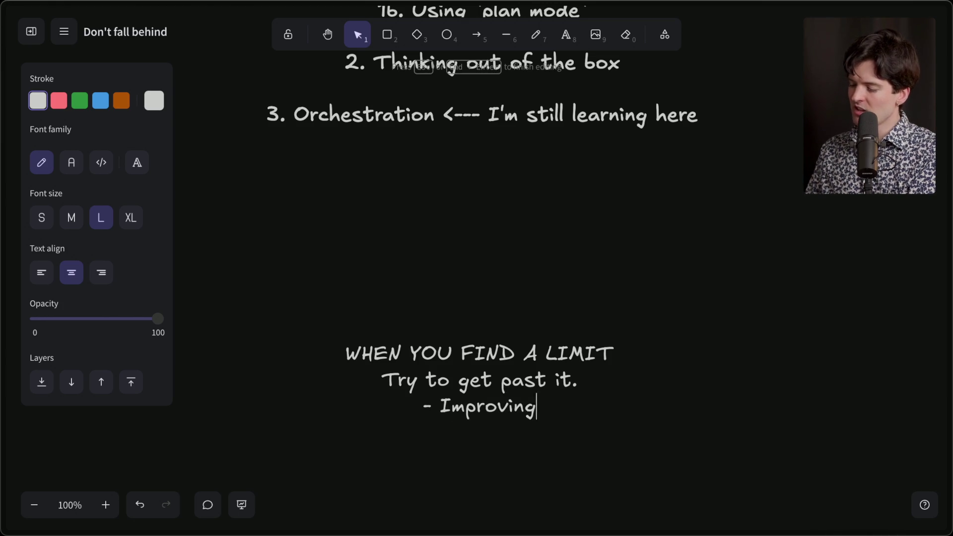
{"action": "type", "text": " your promt"}
{"action": "key", "text": "Return"}
{"action": "type", "text": "-"}
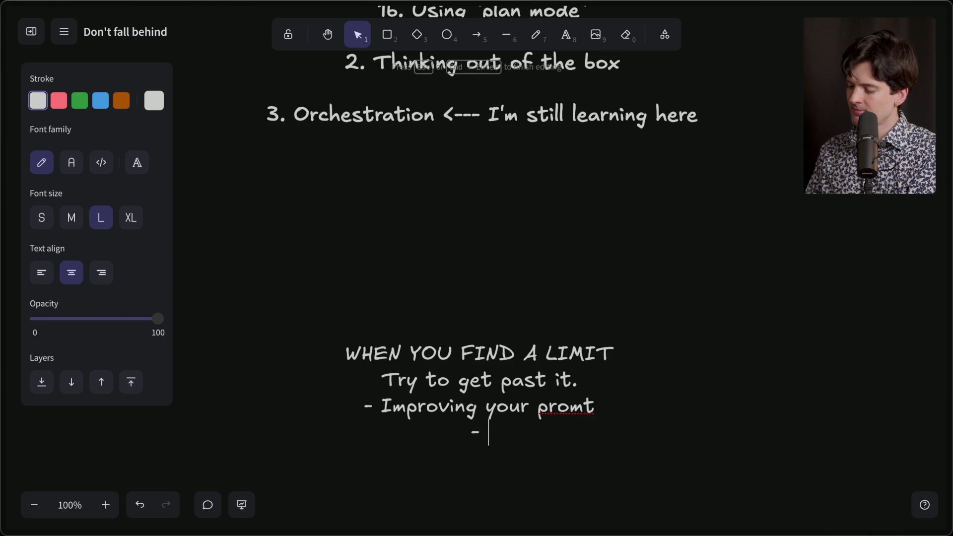
{"action": "left_click", "coordinate": [582, 407]}
{"action": "type", "text": "p"}
{"action": "key", "text": "Down"}
{"action": "type", "text": "Giving more "}
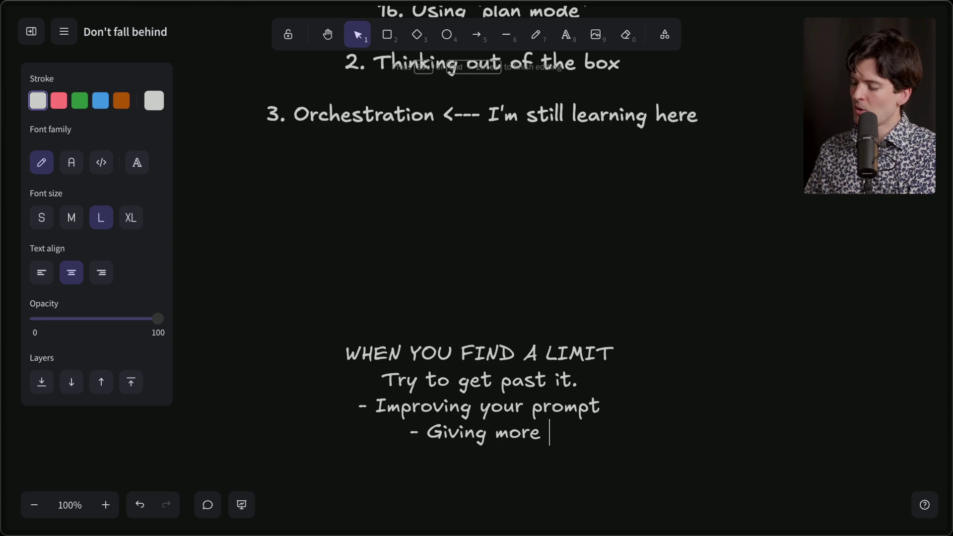
{"action": "type", "text": "context in prompt"}
{"action": "key", "text": "Return"}
Step: Add the bullet '- Adjusting claude.md/agents.md' and begin another dash line
{"action": "type", "text": "- "}
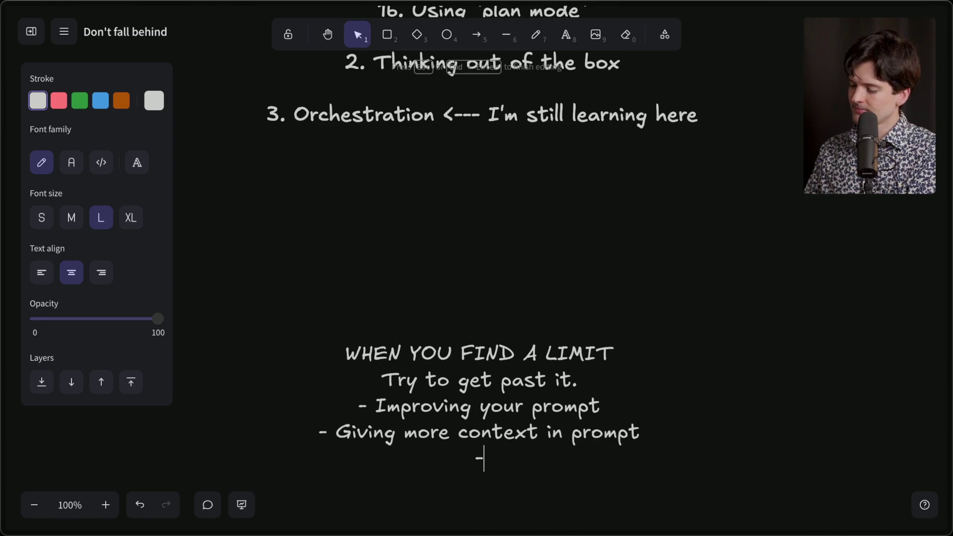
{"action": "type", "text": "Adjusting claudem"}
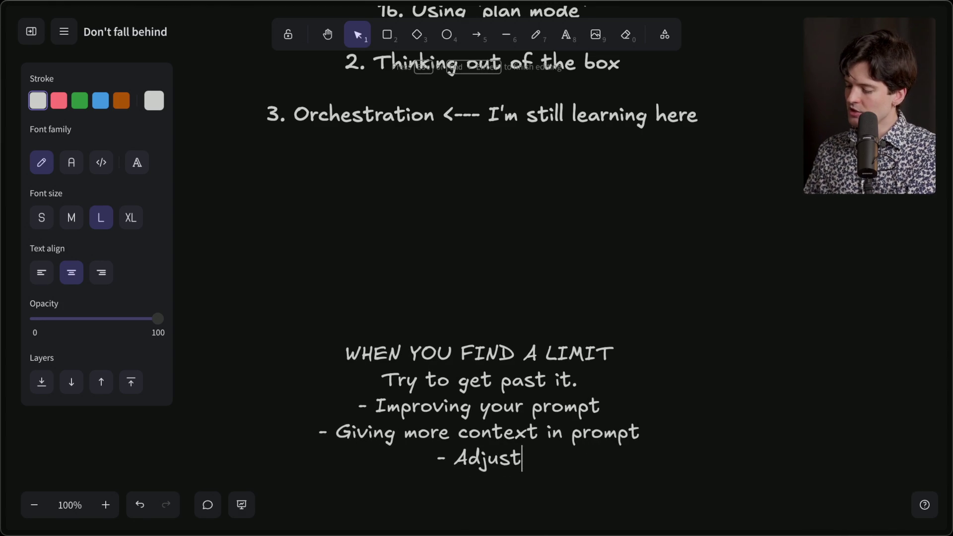
{"action": "key", "text": "BackSpace"}
{"action": "type", "text": ".md/agents.md"}
{"action": "key", "text": "Return"}
{"action": "type", "text": "-"}
{"action": "scroll", "coordinate": [481, 298], "scroll_direction": "down", "scroll_amount": 2}
{"action": "scroll", "coordinate": [540, 356], "scroll_direction": "down", "scroll_amount": 2}
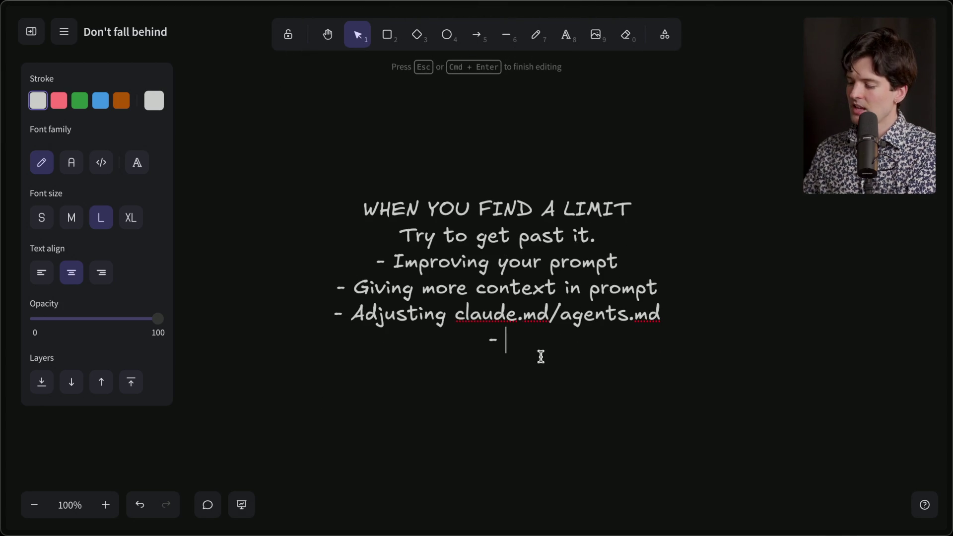
Step: Complete the last bullet 'Adding tools to give better feedback to model' with '( LSP support, linting etc)'
{"action": "left_click_drag", "start_coordinate": [453, 314], "coordinate": [714, 313]}
{"action": "left_click", "coordinate": [540, 340]}
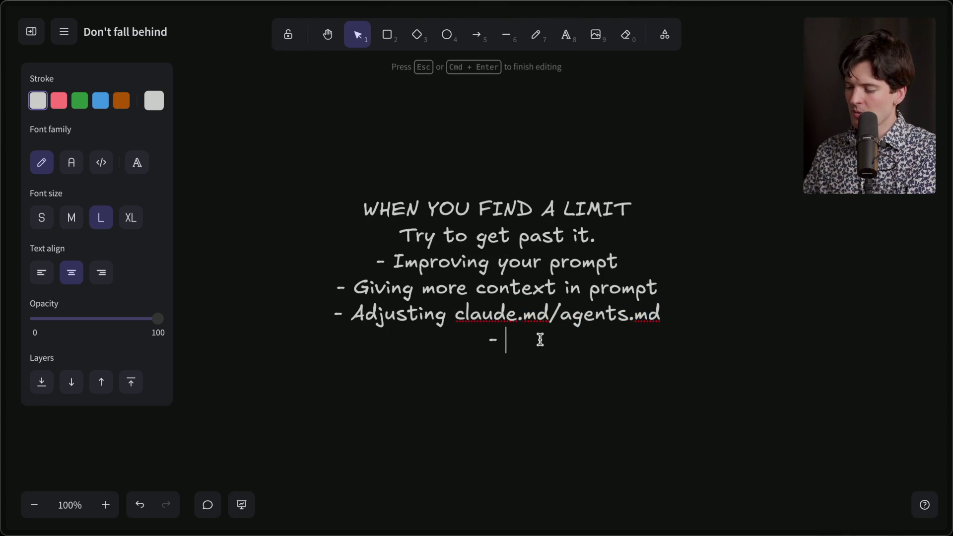
{"action": "type", "text": "Adding tools to give better feedback to model"}
{"action": "key", "text": "Return"}
{"action": "type", "text": "( LSP support, l"}
{"action": "type", "text": "inkt"}
{"action": "key", "text": "BackSpace"}
{"action": "key", "text": "BackSpace"}
{"action": "type", "text": "ting etc)"}
{"action": "key", "text": "Return"}
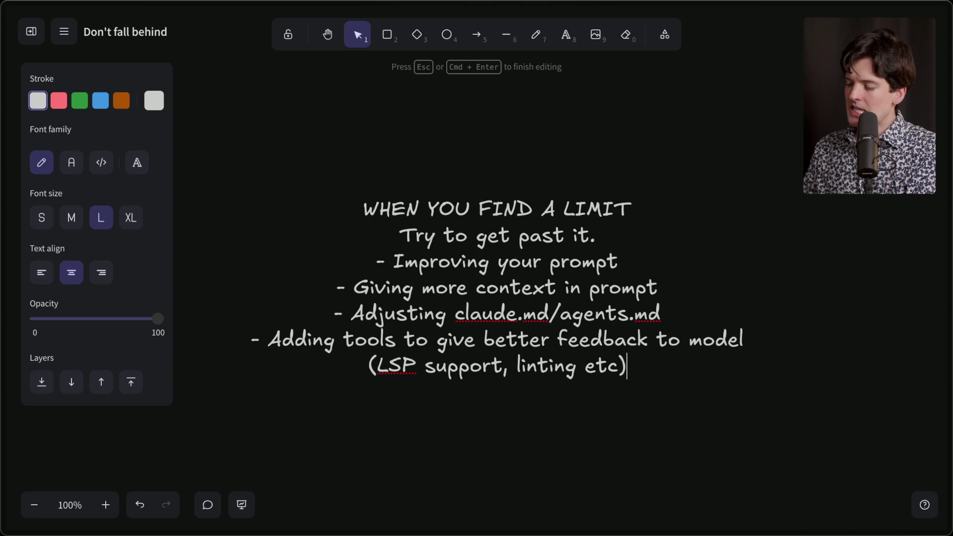
{"action": "left_click", "coordinate": [509, 414]}
{"action": "left_click_drag", "start_coordinate": [205, 144], "coordinate": [802, 425]}
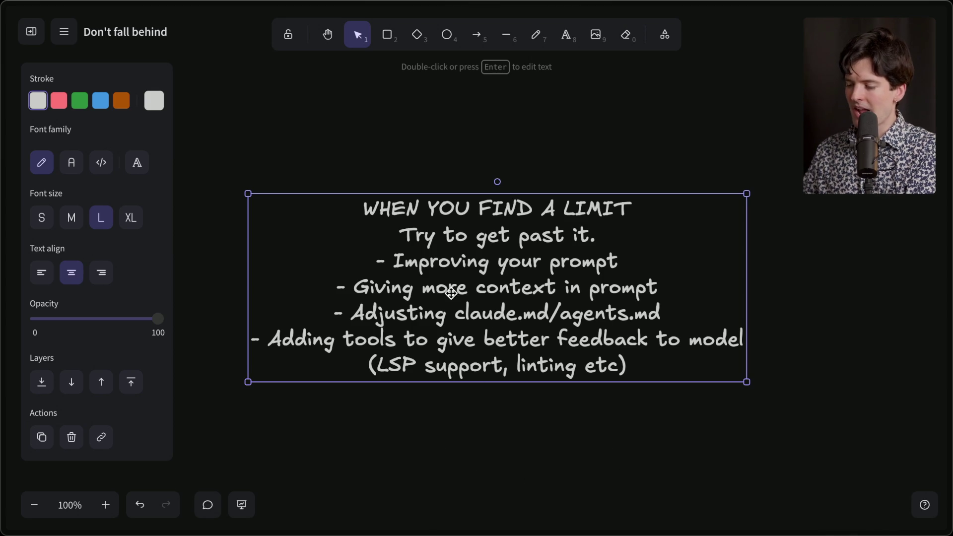
{"action": "triple_click", "coordinate": [370, 356]}
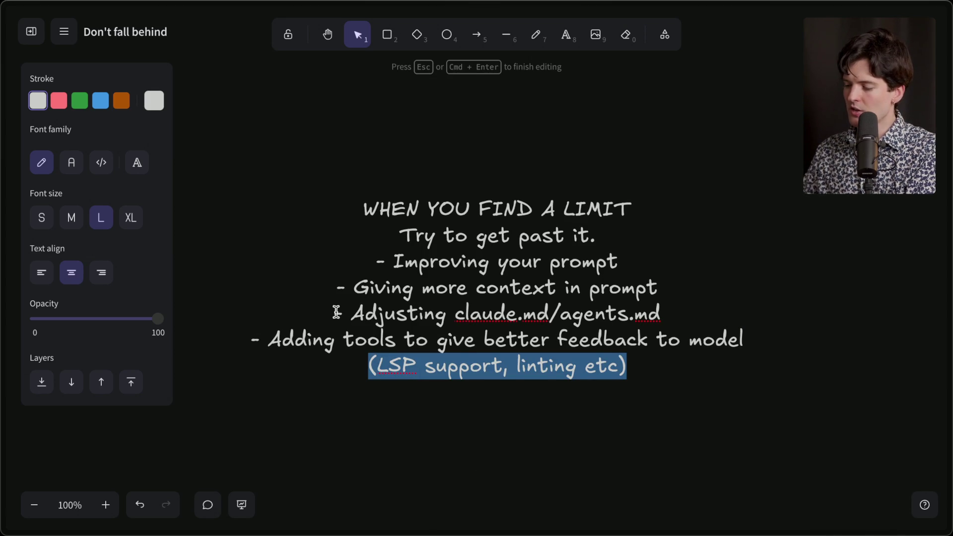
{"action": "left_click_drag", "start_coordinate": [336, 312], "coordinate": [730, 313]}
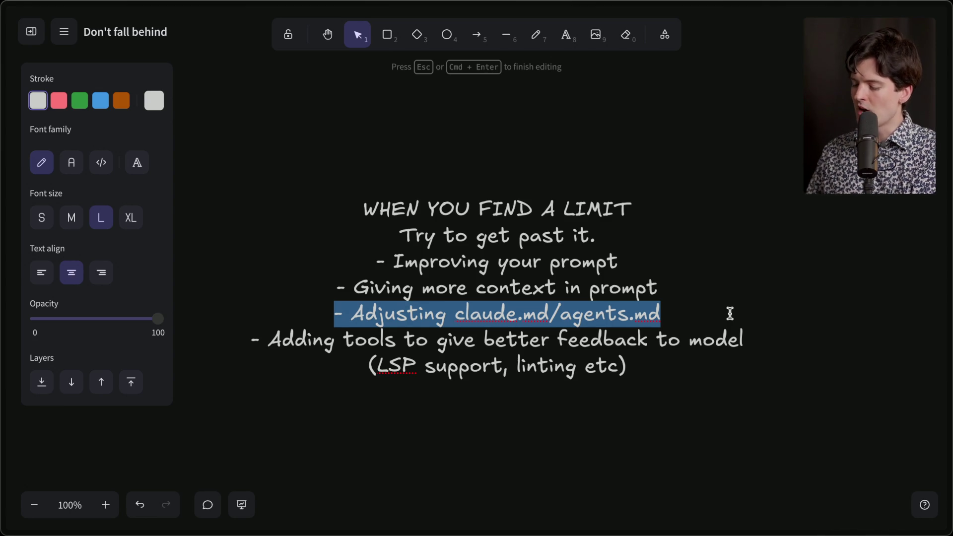
{"action": "mouse_move", "coordinate": [950, 313]}
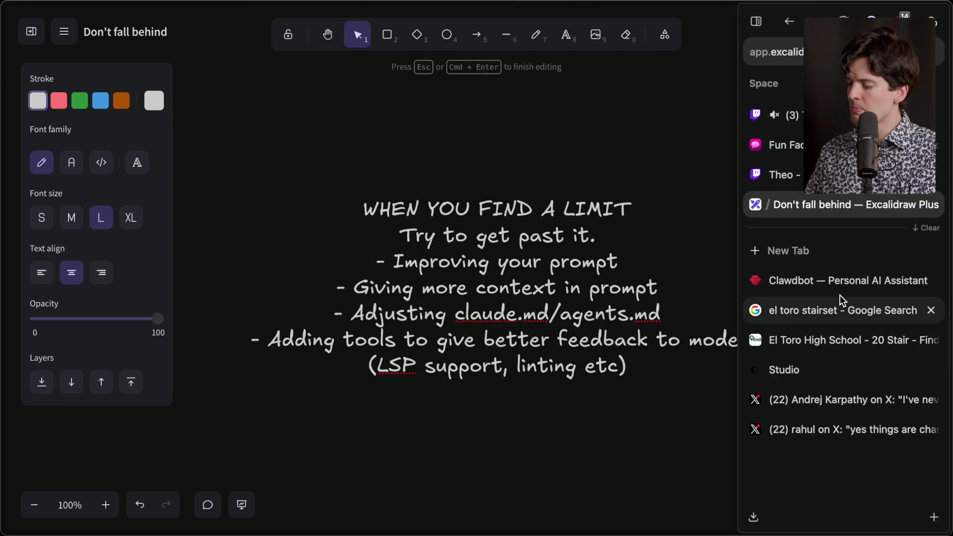
{"action": "left_click", "coordinate": [838, 280]}
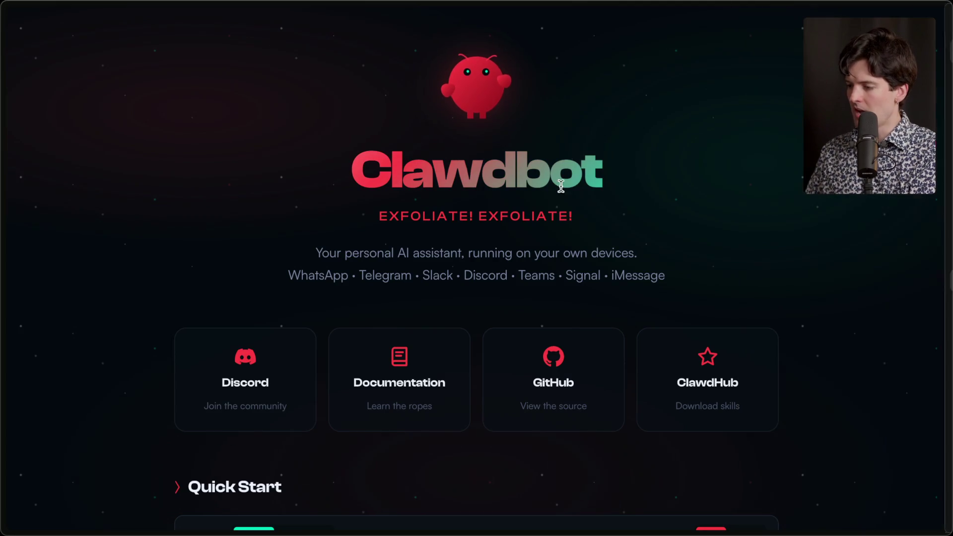
{"action": "scroll", "coordinate": [528, 377], "scroll_direction": "down", "scroll_amount": 15}
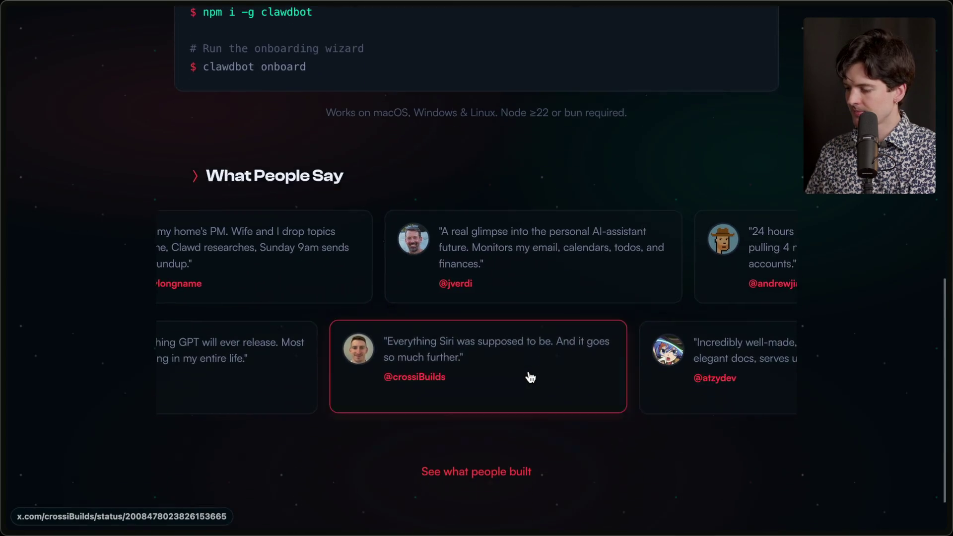
{"action": "left_click", "coordinate": [545, 493]}
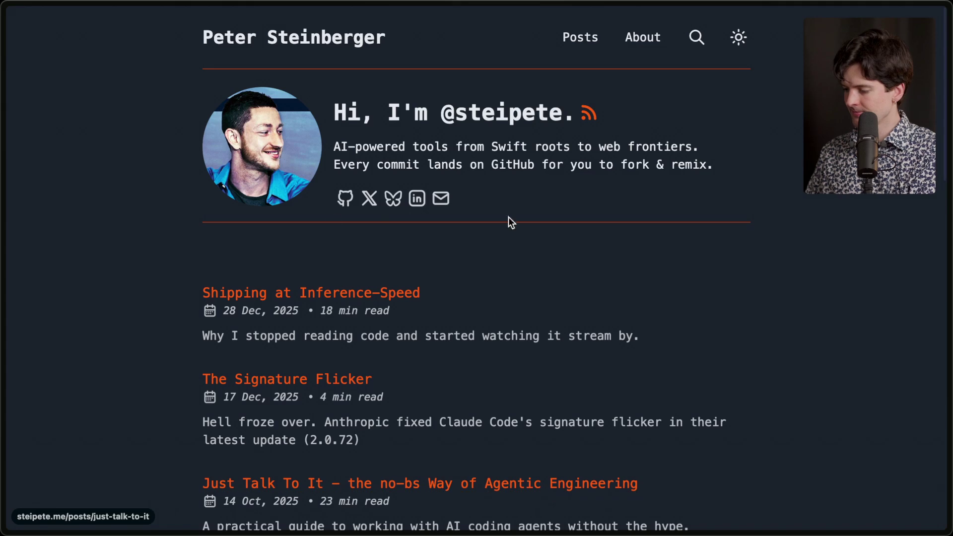
{"action": "left_click", "coordinate": [328, 297]}
{"action": "key", "text": "ctrl+f"}
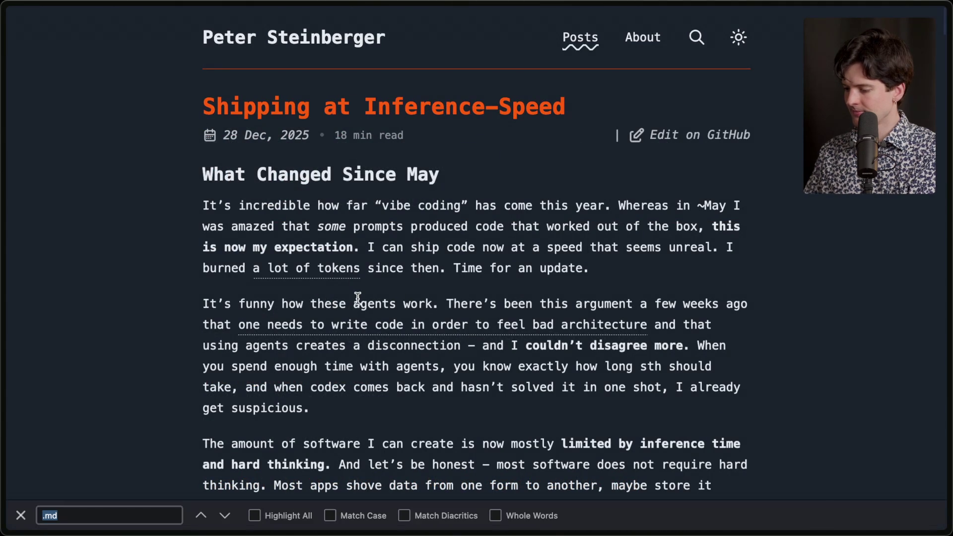
{"action": "type", "text": "revert"}
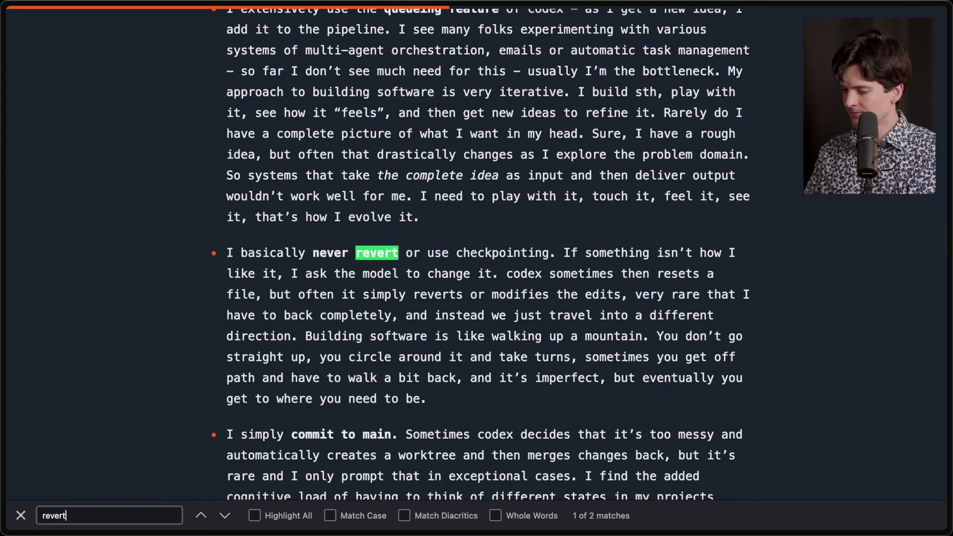
{"action": "key", "text": "Escape"}
{"action": "mouse_move", "coordinate": [226, 253]}
{"action": "left_mouse_down"}
{"action": "mouse_move", "coordinate": [286, 276]}
{"action": "mouse_move", "coordinate": [550, 254]}
{"action": "left_mouse_up"}
{"action": "left_click", "coordinate": [551, 254]}
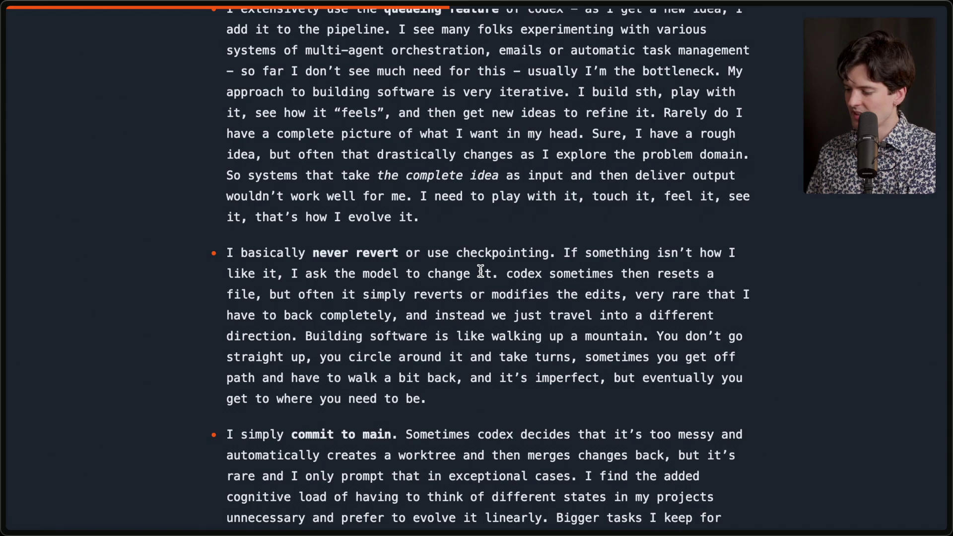
{"action": "mouse_move", "coordinate": [431, 403]}
{"action": "left_mouse_down"}
{"action": "mouse_move", "coordinate": [174, 240]}
{"action": "mouse_move", "coordinate": [219, 254]}
{"action": "left_mouse_up"}
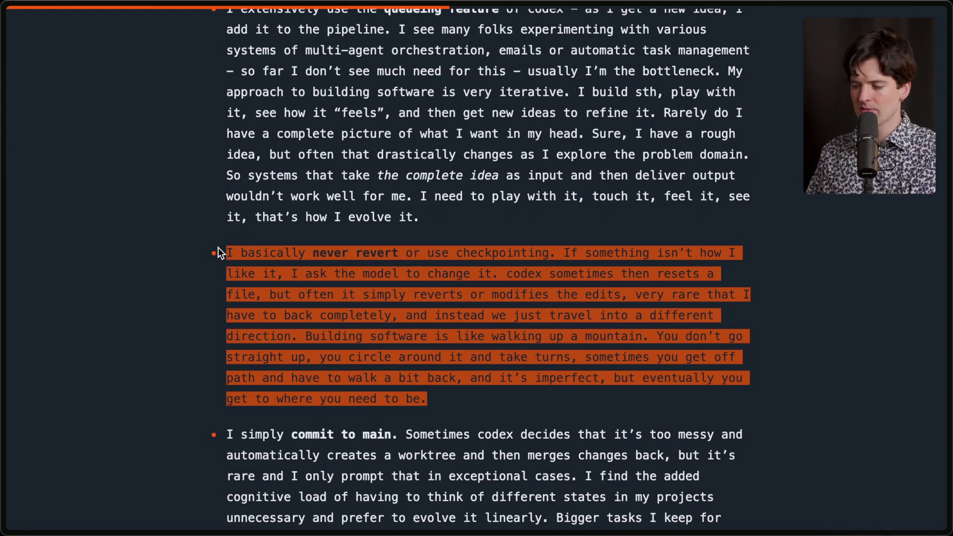
{"action": "mouse_move", "coordinate": [949, 202]}
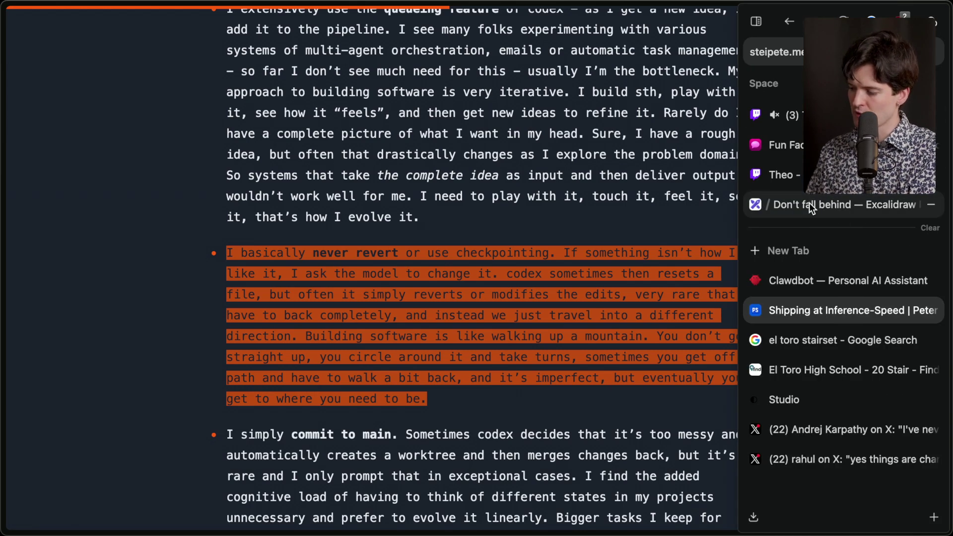
{"action": "left_click", "coordinate": [810, 202]}
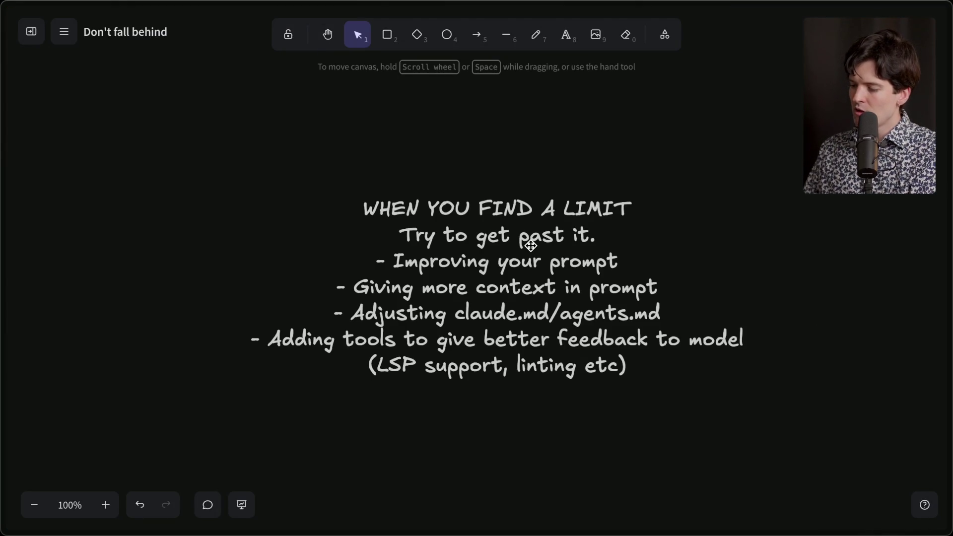
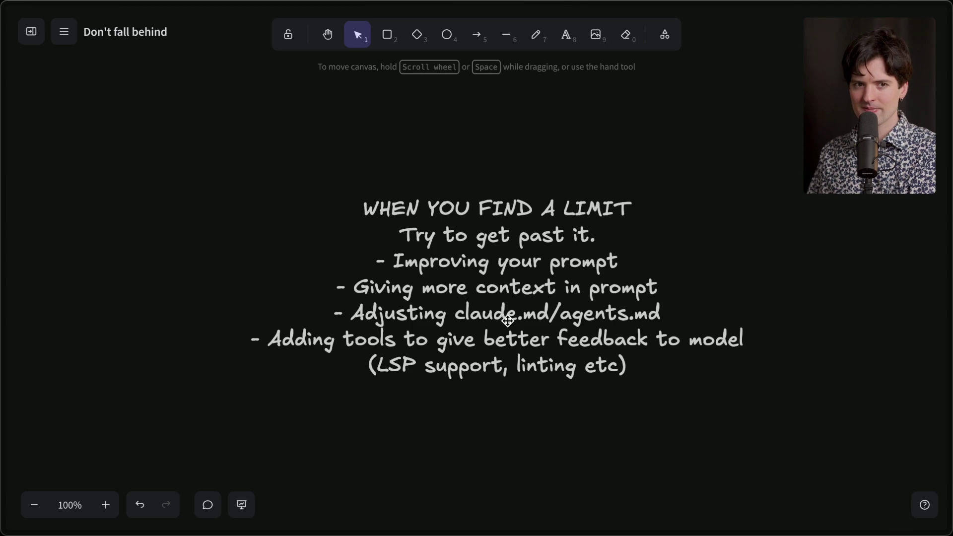
Step: From the Twitch Stream Manager tab, search the web for 'stylex' and open the first result
{"action": "left_click", "coordinate": [774, 114]}
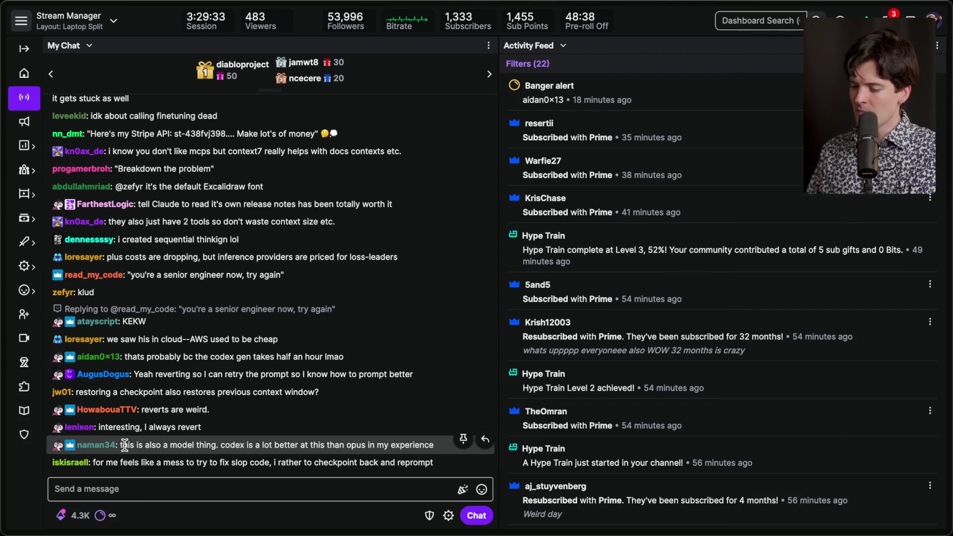
{"action": "key", "text": "ctrl+t"}
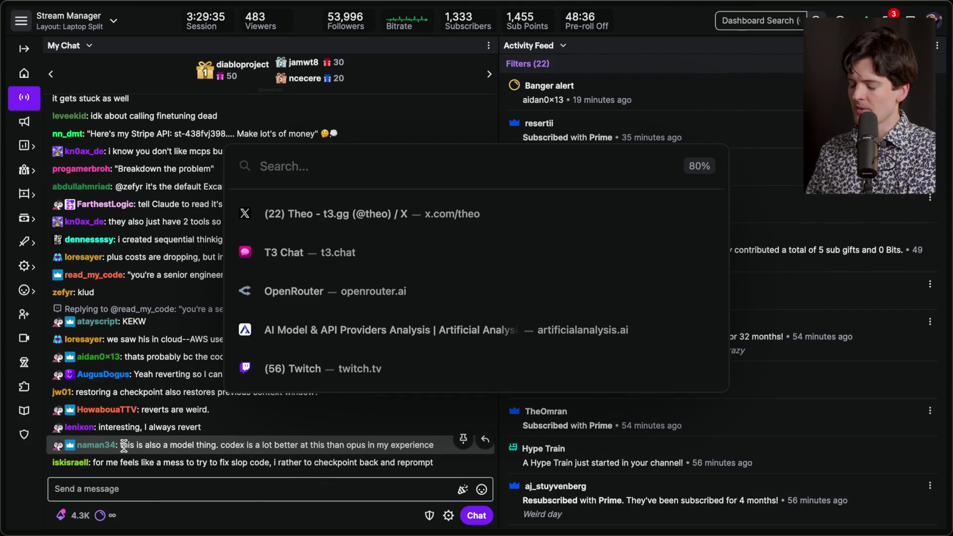
{"action": "type", "text": "stylex"}
{"action": "key", "text": "Return"}
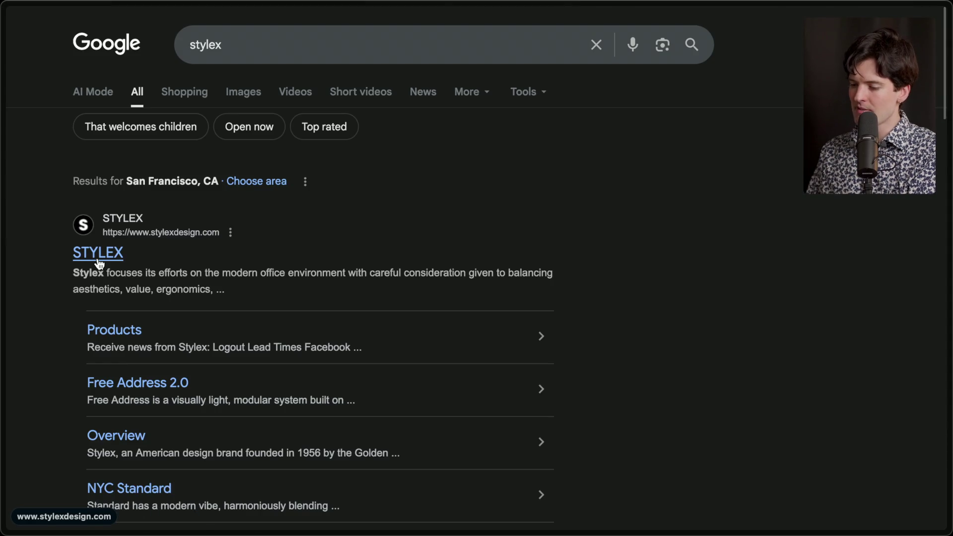
{"action": "left_click", "coordinate": [98, 262]}
Step: Browse the StyleX JS homepage tagline, then go back to the Twitch Stream Manager tab
{"action": "scroll", "coordinate": [233, 216], "scroll_direction": "left", "scroll_amount": 5}
{"action": "scroll", "coordinate": [221, 217], "scroll_direction": "down", "scroll_amount": 15}
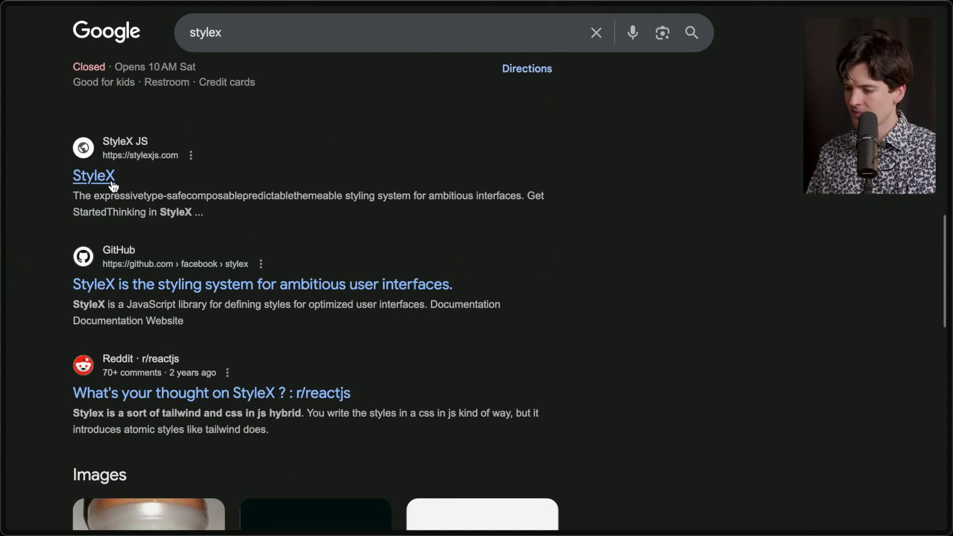
{"action": "left_click", "coordinate": [113, 184]}
{"action": "left_click_drag", "start_coordinate": [208, 178], "coordinate": [766, 491]}
{"action": "left_click", "coordinate": [732, 398]}
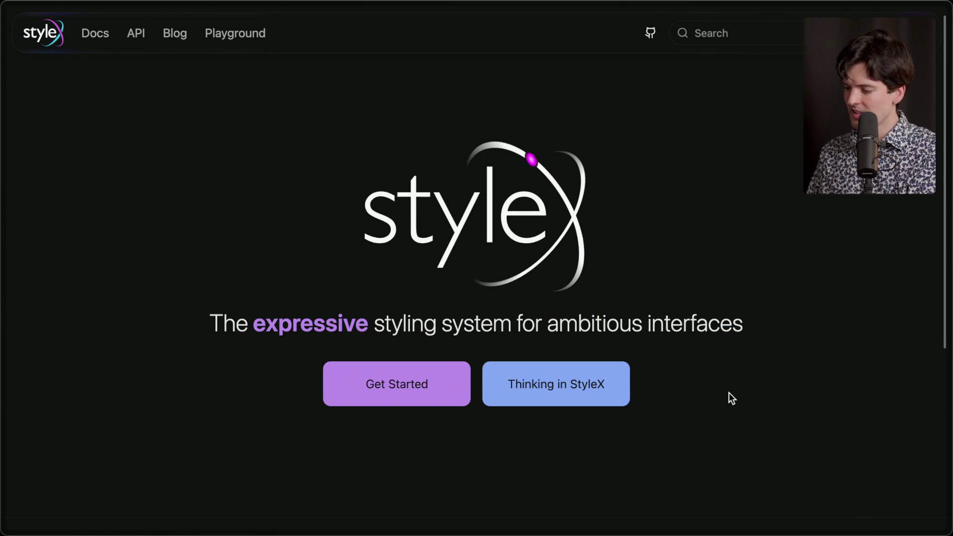
{"action": "scroll", "coordinate": [729, 392], "scroll_direction": "up", "scroll_amount": 1}
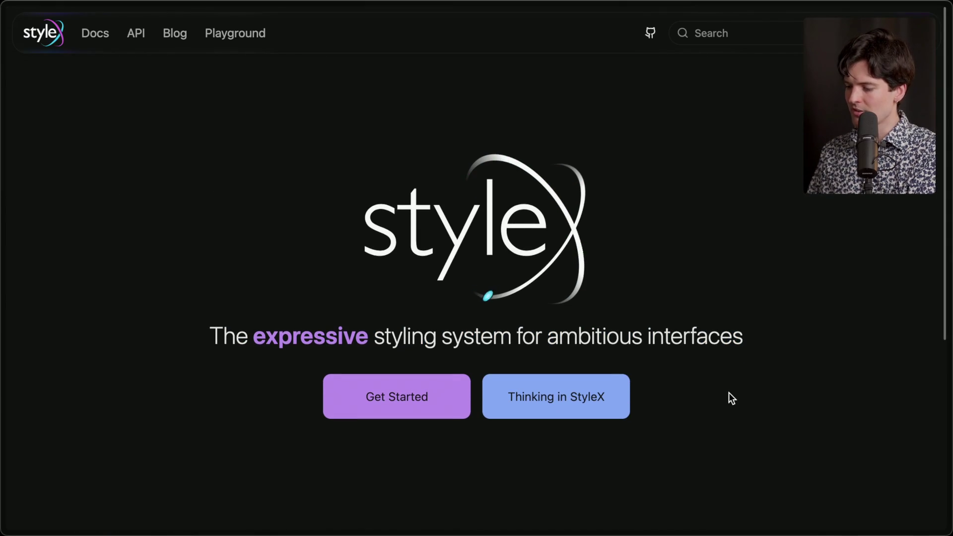
{"action": "key", "text": "ctrl+Tab"}
{"action": "left_click", "coordinate": [794, 113]}
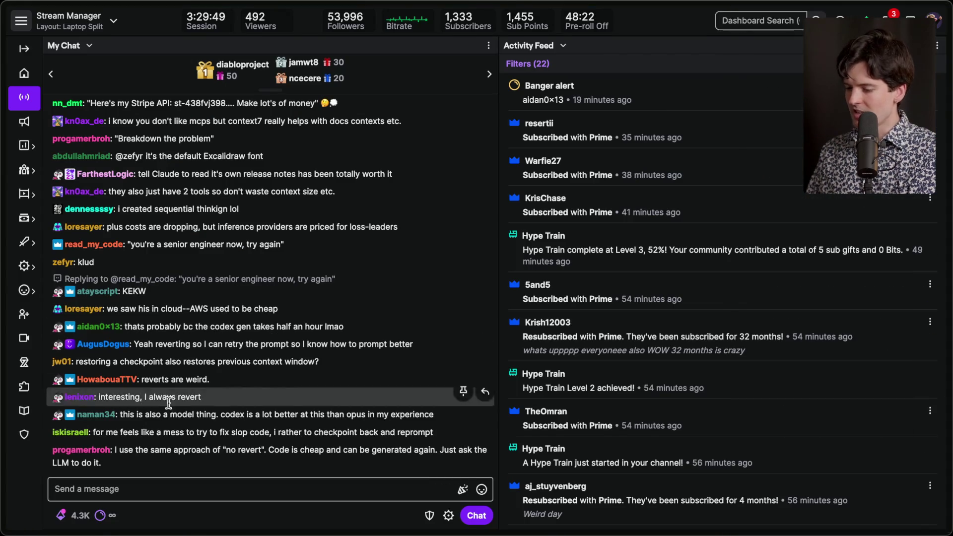
{"action": "left_click_drag", "start_coordinate": [120, 414], "coordinate": [437, 418]}
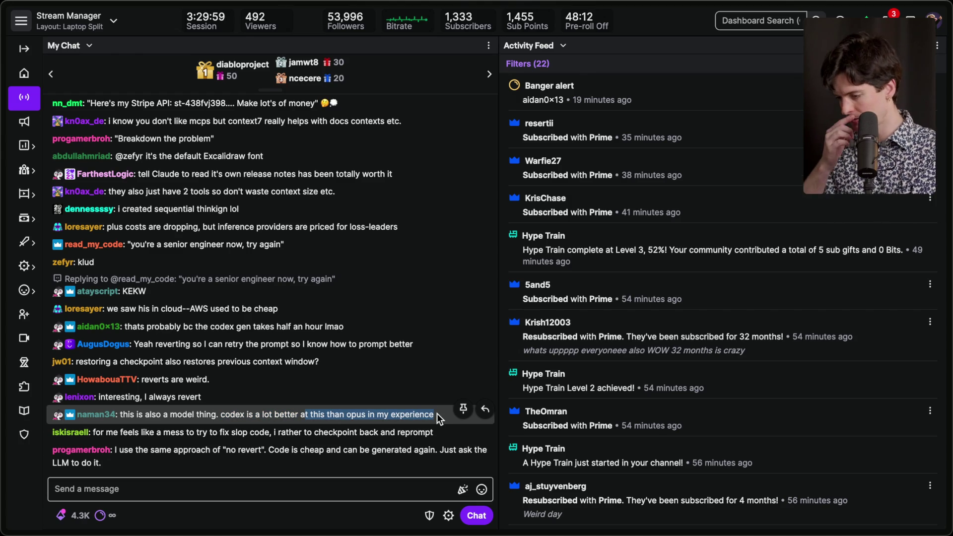
{"action": "left_click", "coordinate": [437, 413]}
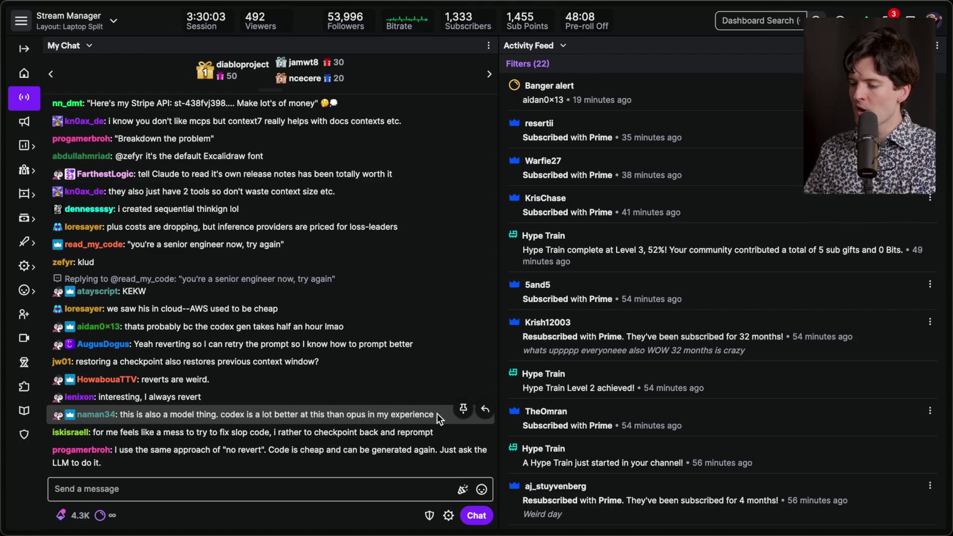
{"action": "mouse_move", "coordinate": [951, 223]}
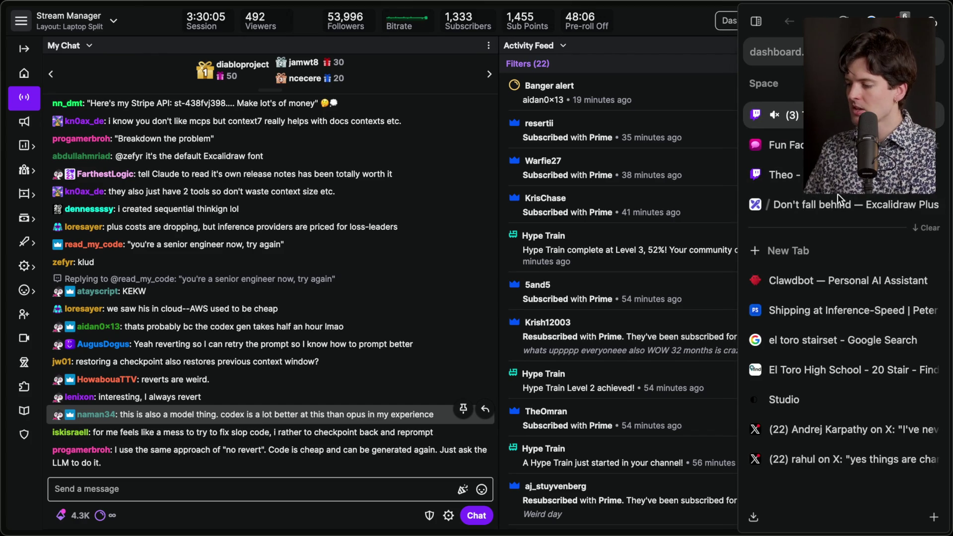
{"action": "left_click", "coordinate": [845, 207]}
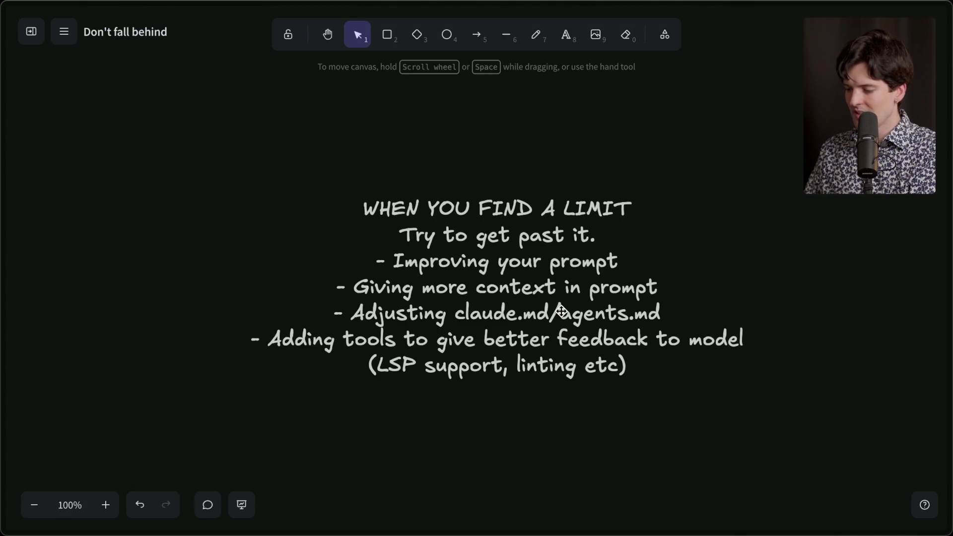
Step: Nudge the limit list text block slightly up and to the left
{"action": "left_click_drag", "start_coordinate": [561, 312], "coordinate": [546, 296]}
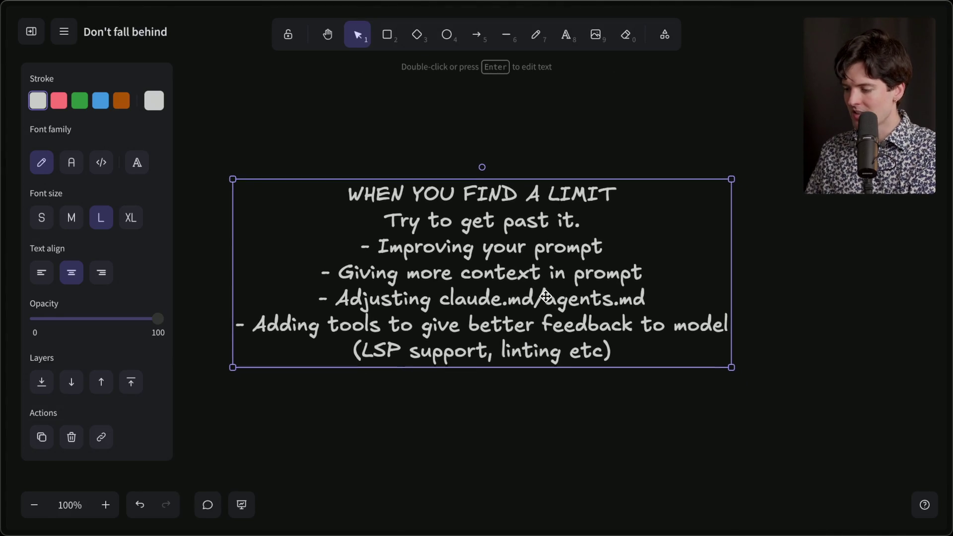
{"action": "scroll", "coordinate": [546, 296], "scroll_direction": "down", "scroll_amount": 1}
{"action": "left_click", "coordinate": [469, 414]}
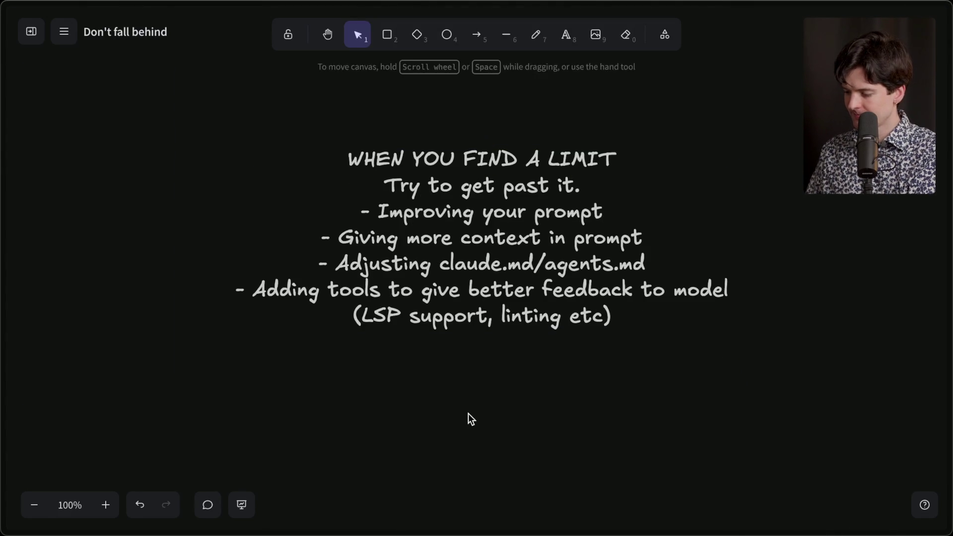
Step: Add 'If you are not at least a little bit uncomfortable, you are not trying hard enough.' on two lines below the list
{"action": "double_click", "coordinate": [469, 414]}
{"action": "scroll", "coordinate": [468, 414], "scroll_direction": "down", "scroll_amount": 3}
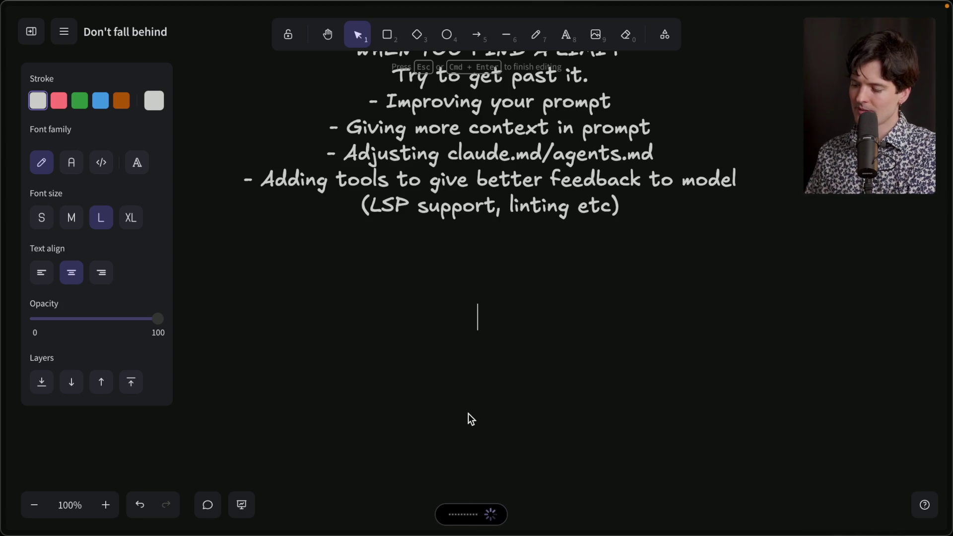
{"action": "left_click", "coordinate": [578, 316]}
{"action": "key", "text": "Return"}
{"action": "key", "text": "Escape"}
{"action": "left_click_drag", "start_coordinate": [487, 351], "coordinate": [481, 337]}
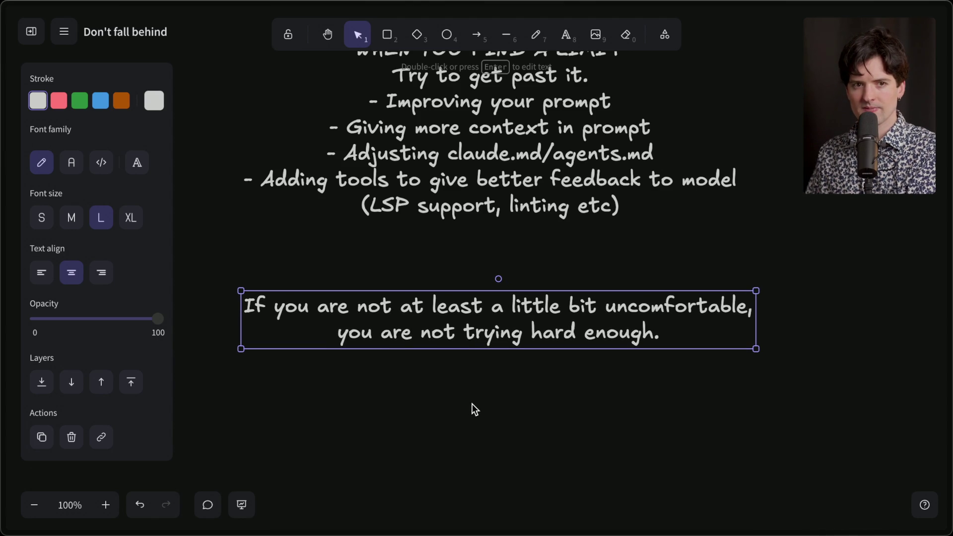
{"action": "mouse_move", "coordinate": [950, 293]}
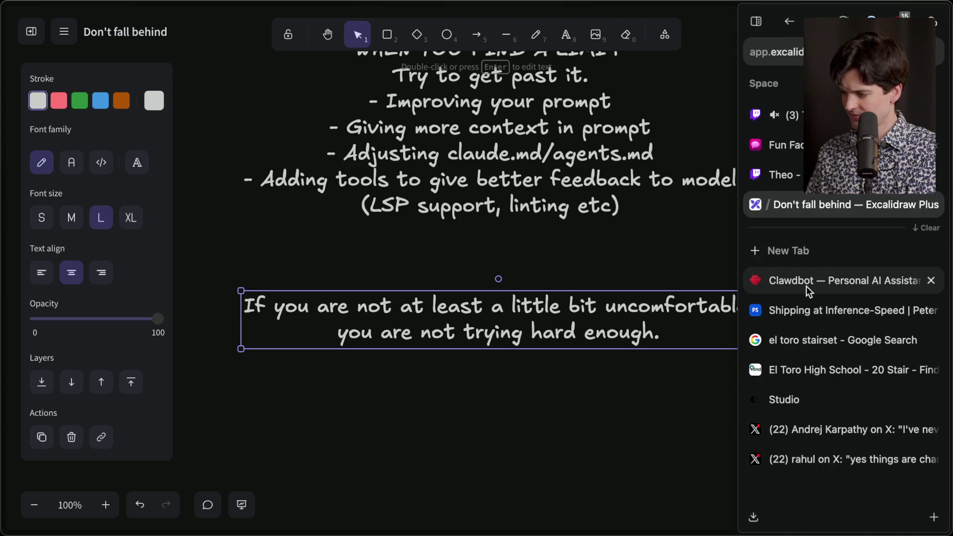
Step: Switch to the X tab with the AI-building advice thread and scroll through it
{"action": "left_click", "coordinate": [795, 426]}
{"action": "left_click", "coordinate": [795, 451]}
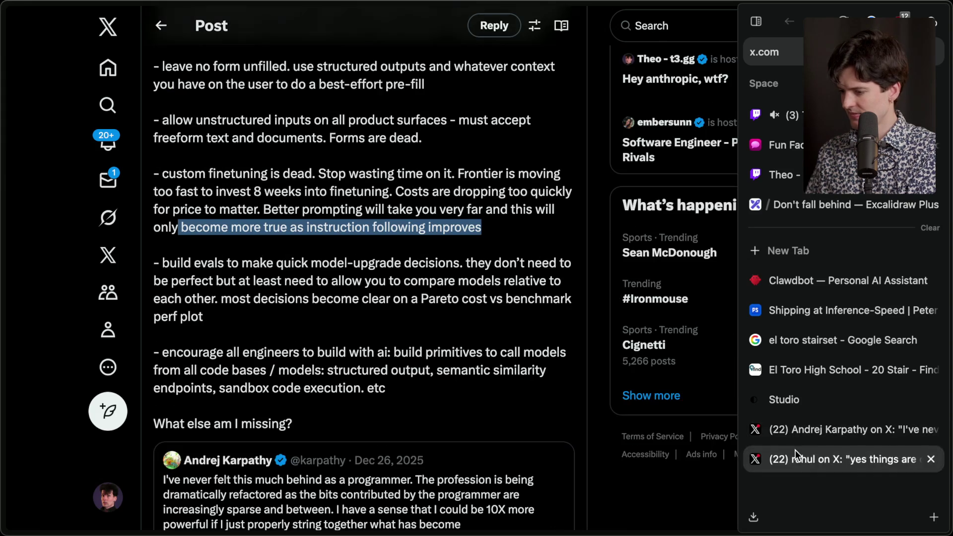
{"action": "left_click", "coordinate": [273, 317]}
{"action": "scroll", "coordinate": [273, 318], "scroll_direction": "down", "scroll_amount": 1}
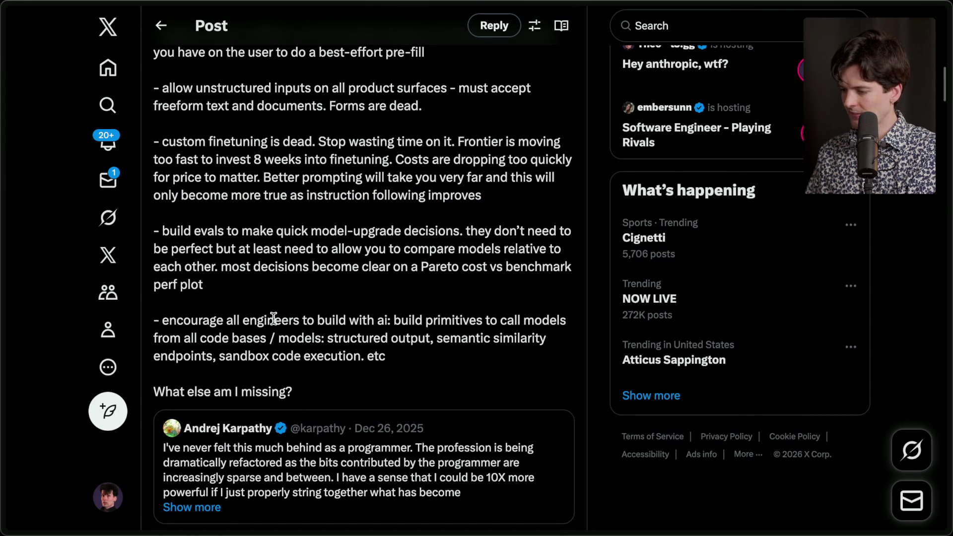
{"action": "scroll", "coordinate": [273, 317], "scroll_direction": "down", "scroll_amount": 1}
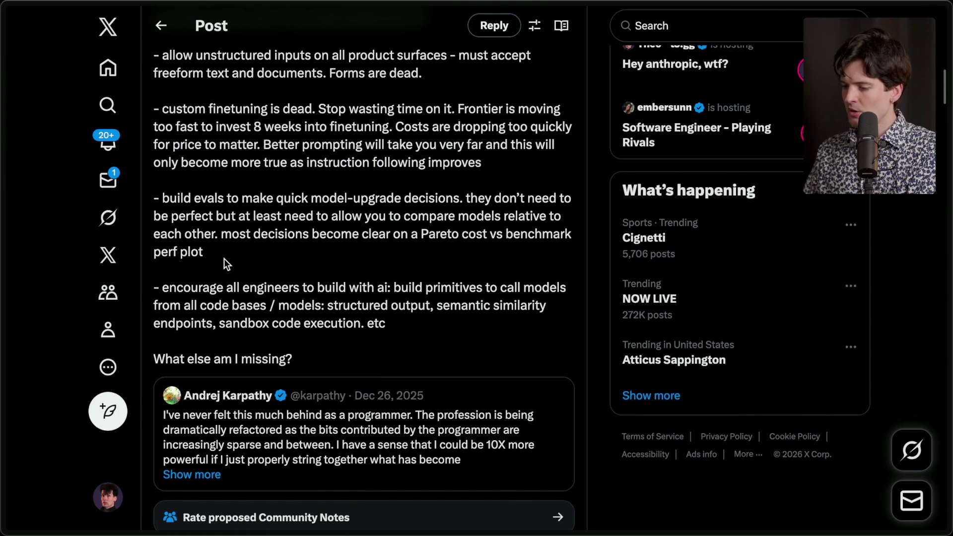
{"action": "scroll", "coordinate": [329, 209], "scroll_direction": "up", "scroll_amount": 10}
{"action": "scroll", "coordinate": [329, 209], "scroll_direction": "down", "scroll_amount": 10}
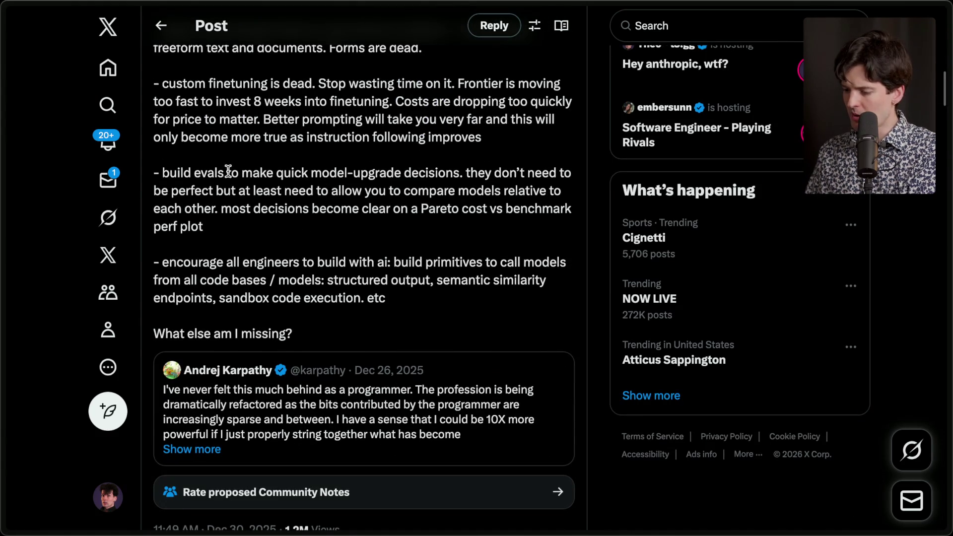
Step: Highlight the build evals, encourage all engineers and build primitives points, then scroll to the replies
{"action": "triple_click", "coordinate": [222, 228]}
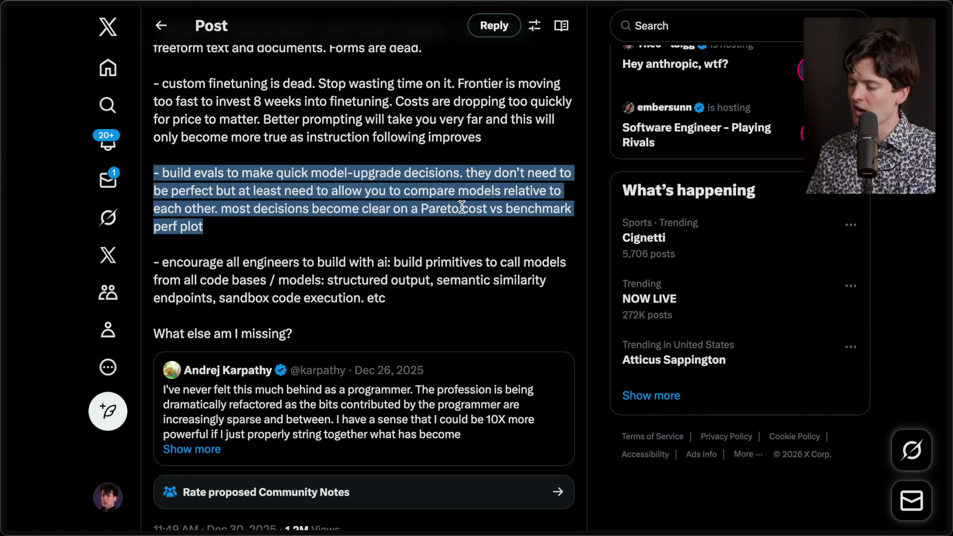
{"action": "mouse_move", "coordinate": [231, 229]}
{"action": "left_mouse_down"}
{"action": "mouse_move", "coordinate": [210, 226]}
{"action": "mouse_move", "coordinate": [153, 165]}
{"action": "left_mouse_up"}
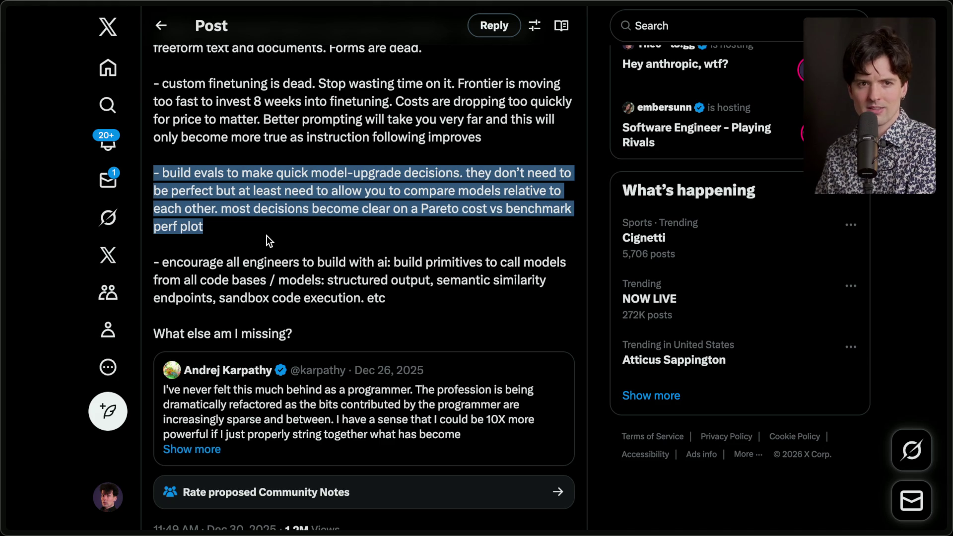
{"action": "left_click", "coordinate": [267, 235]}
{"action": "scroll", "coordinate": [289, 273], "scroll_direction": "down", "scroll_amount": 2}
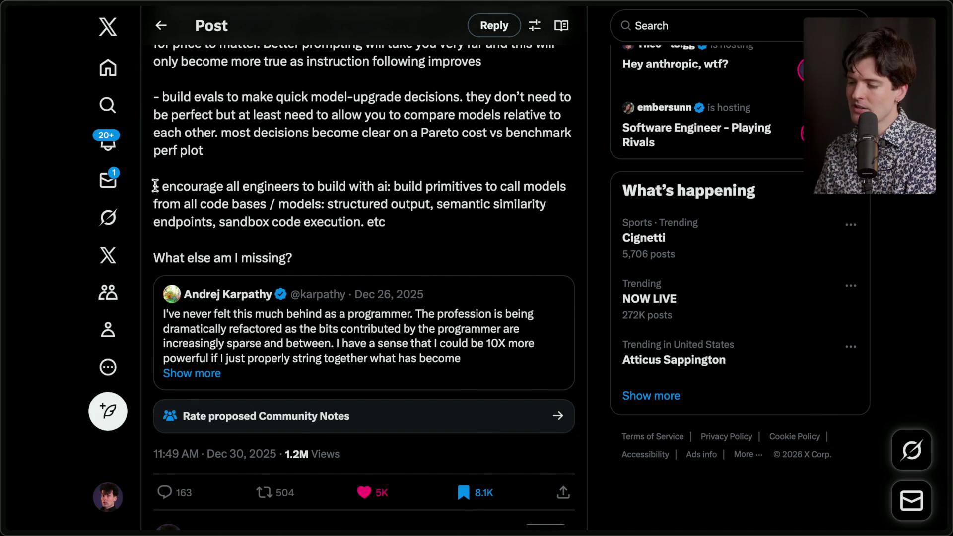
{"action": "left_click_drag", "start_coordinate": [155, 186], "coordinate": [386, 186]}
{"action": "left_click", "coordinate": [398, 186]}
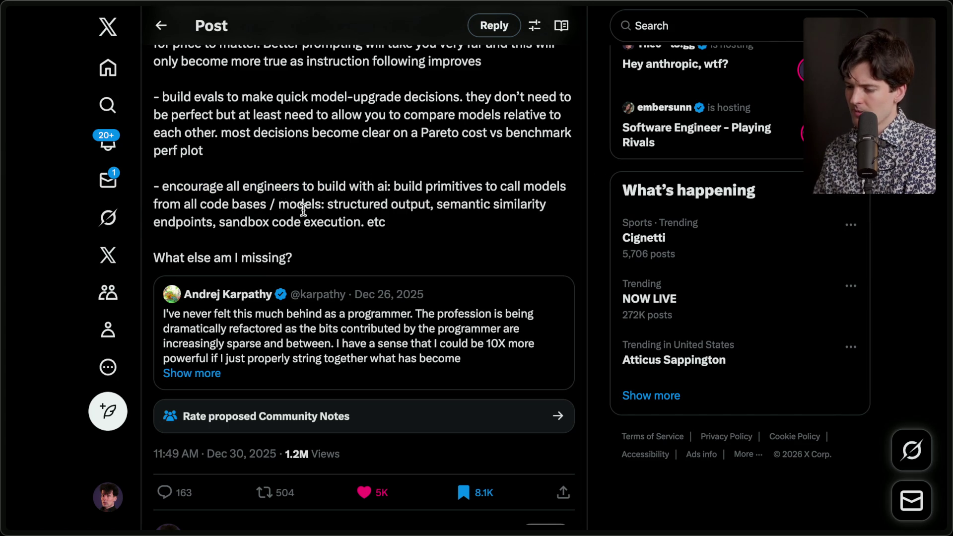
{"action": "mouse_move", "coordinate": [392, 188]}
{"action": "left_mouse_down"}
{"action": "mouse_move", "coordinate": [262, 187]}
{"action": "mouse_move", "coordinate": [268, 200]}
{"action": "left_mouse_up"}
{"action": "left_click", "coordinate": [265, 201]}
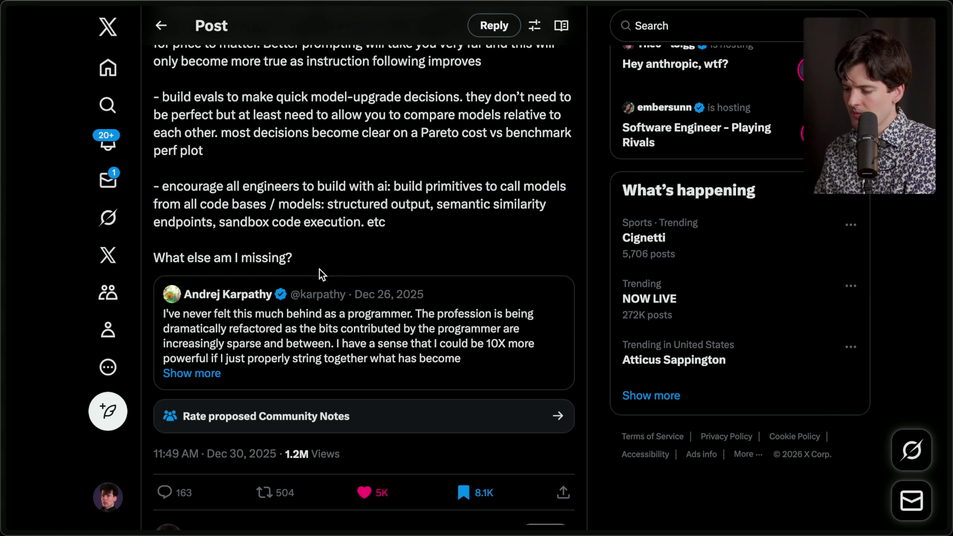
{"action": "mouse_move", "coordinate": [416, 230]}
{"action": "left_mouse_down"}
{"action": "mouse_move", "coordinate": [155, 198]}
{"action": "mouse_move", "coordinate": [417, 217]}
{"action": "left_mouse_up"}
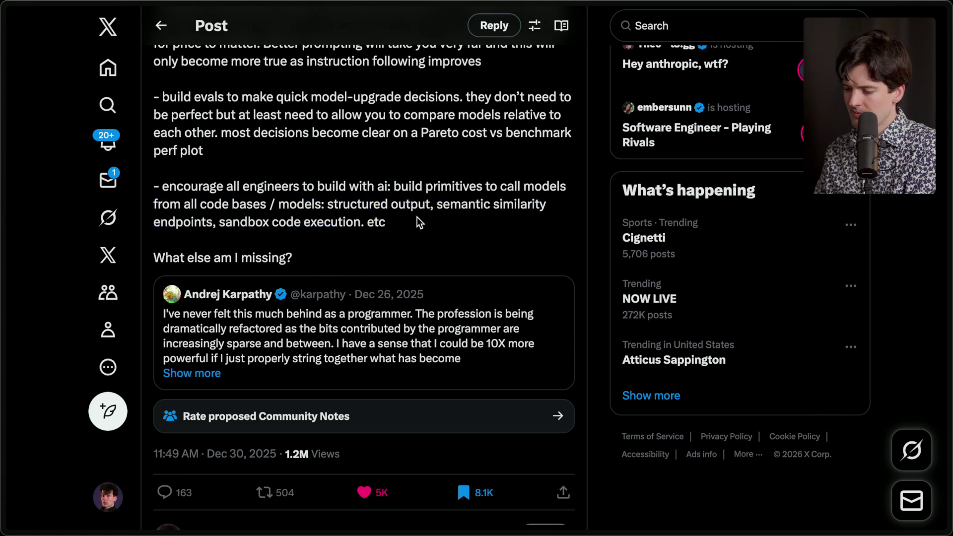
{"action": "scroll", "coordinate": [417, 217], "scroll_direction": "down", "scroll_amount": 5}
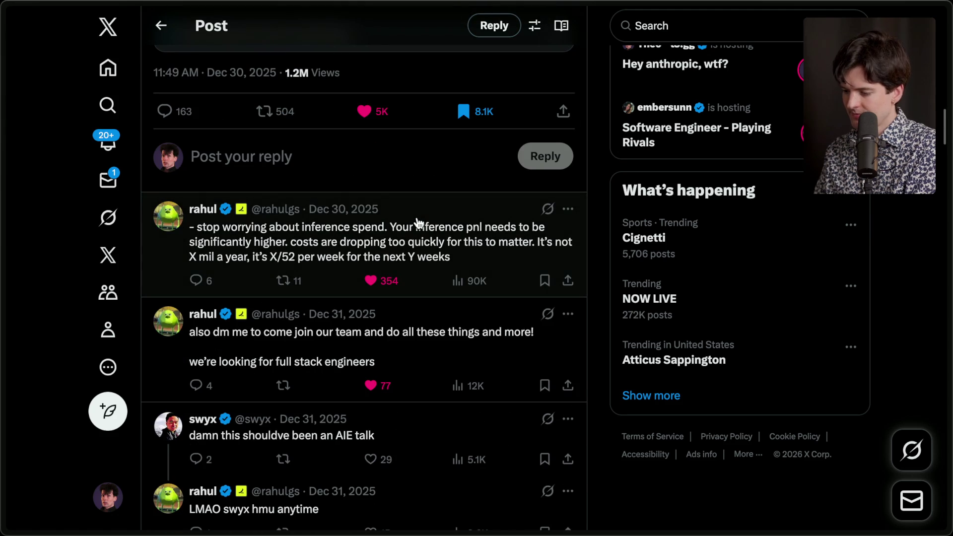
{"action": "left_click", "coordinate": [364, 212]}
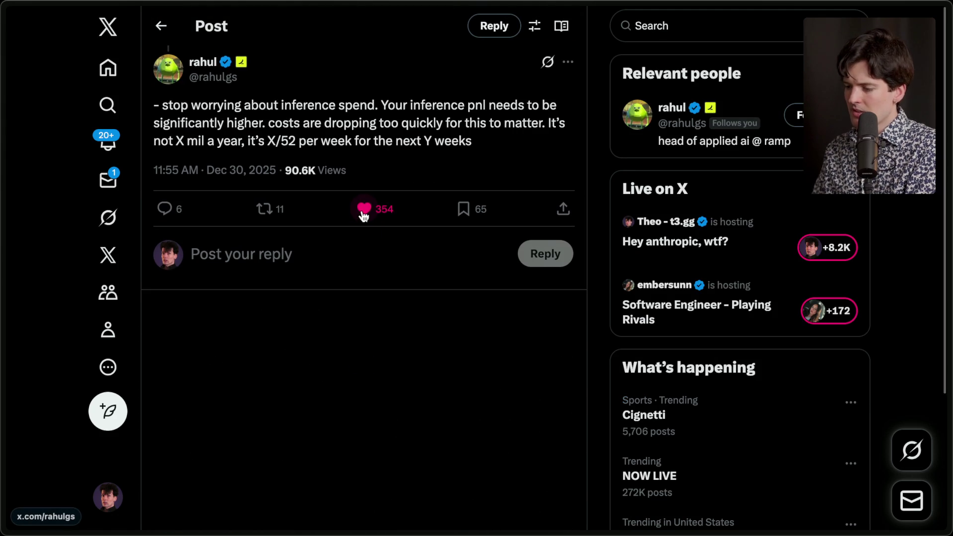
{"action": "left_click_drag", "start_coordinate": [150, 172], "coordinate": [376, 168]}
{"action": "left_click", "coordinate": [377, 168]}
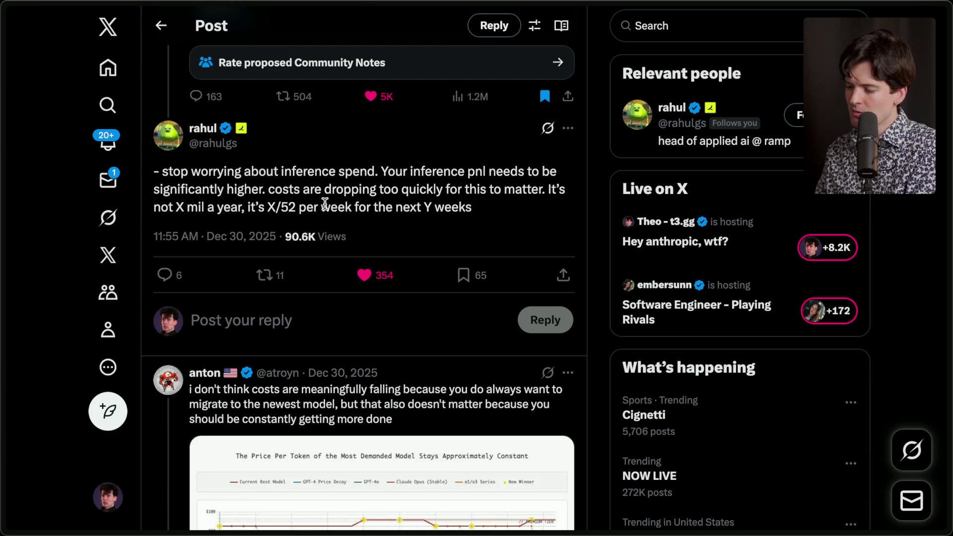
{"action": "left_click_drag", "start_coordinate": [494, 213], "coordinate": [156, 174]}
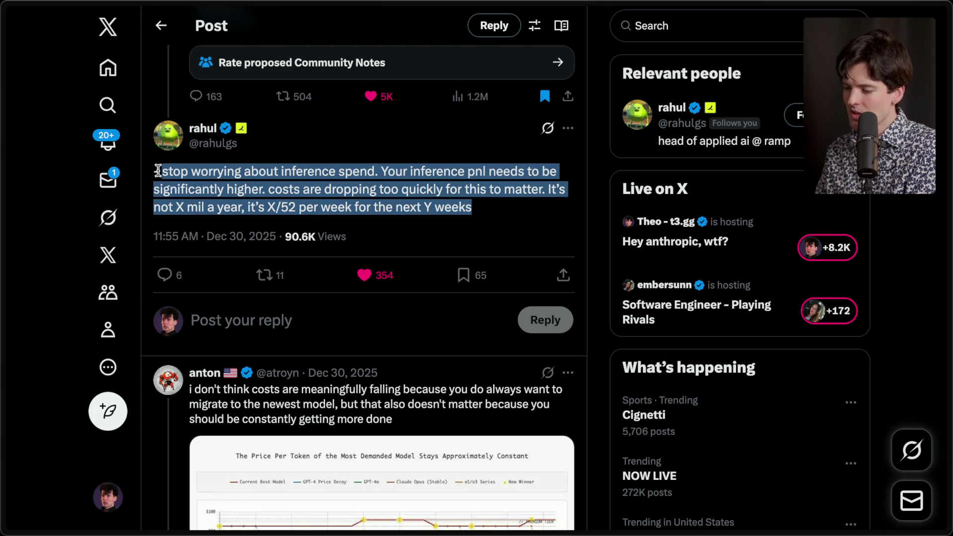
{"action": "left_click", "coordinate": [317, 147]}
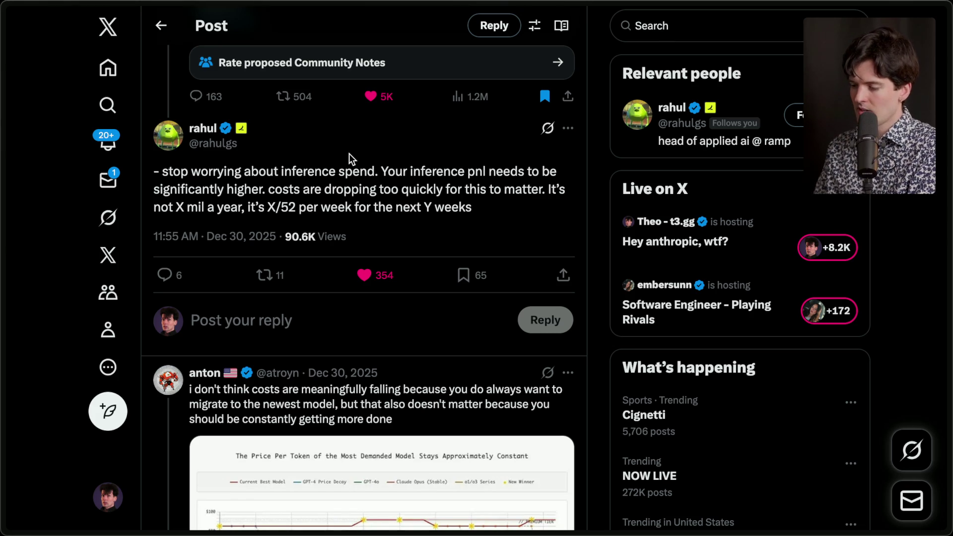
{"action": "scroll", "coordinate": [350, 158], "scroll_direction": "up", "scroll_amount": 5}
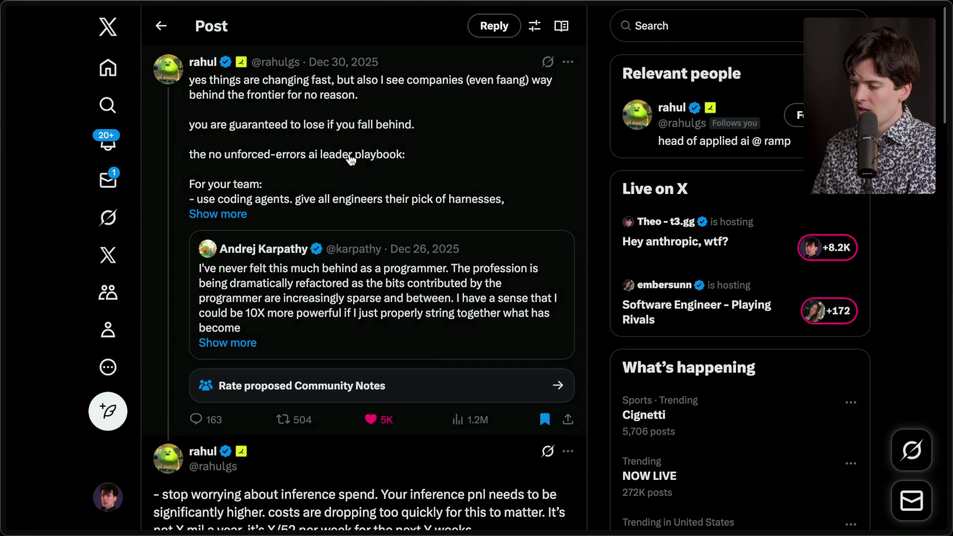
Step: Expand the playbook post to its full text, open it on its own page, then return to the board
{"action": "left_click", "coordinate": [224, 220]}
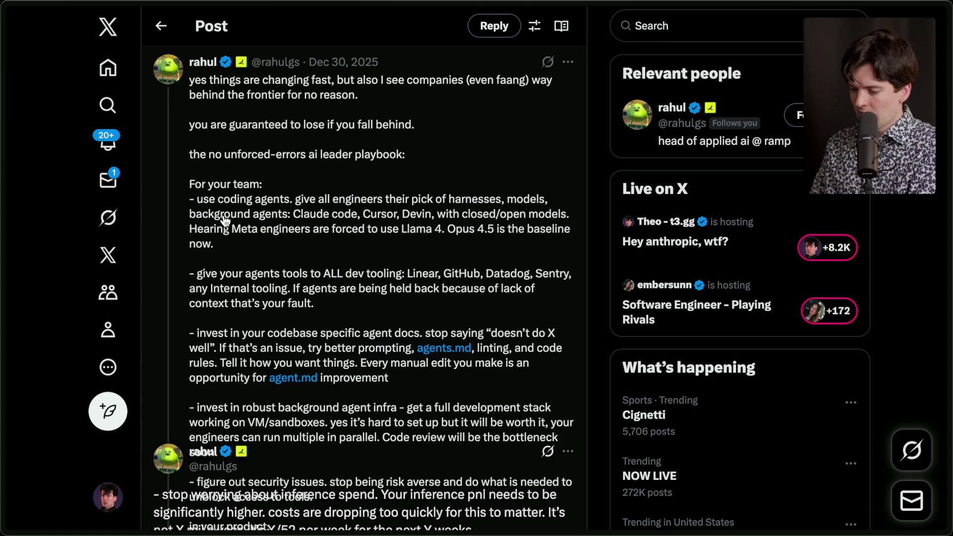
{"action": "scroll", "coordinate": [224, 219], "scroll_direction": "down", "scroll_amount": 3}
{"action": "scroll", "coordinate": [224, 221], "scroll_direction": "down", "scroll_amount": 3}
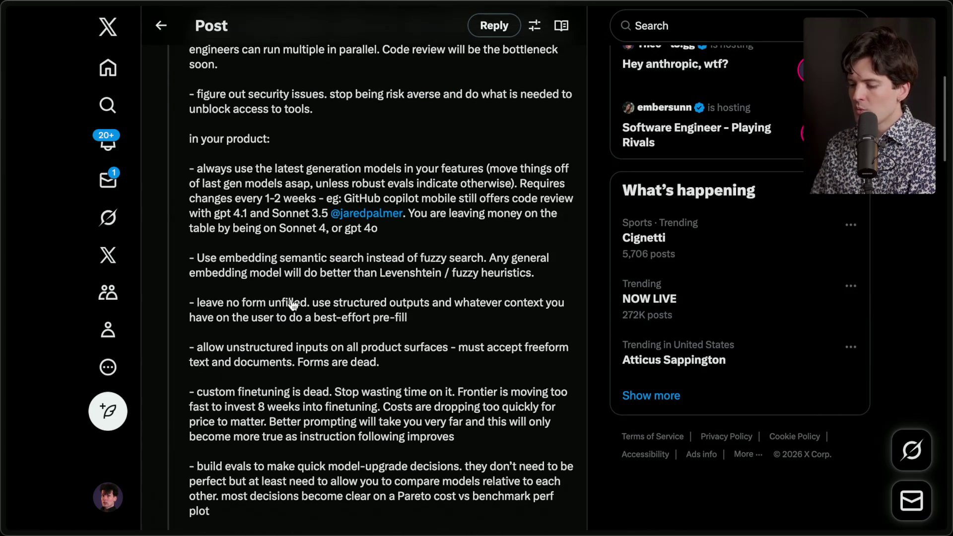
{"action": "scroll", "coordinate": [298, 303], "scroll_direction": "up", "scroll_amount": 8}
{"action": "left_click", "coordinate": [371, 178]}
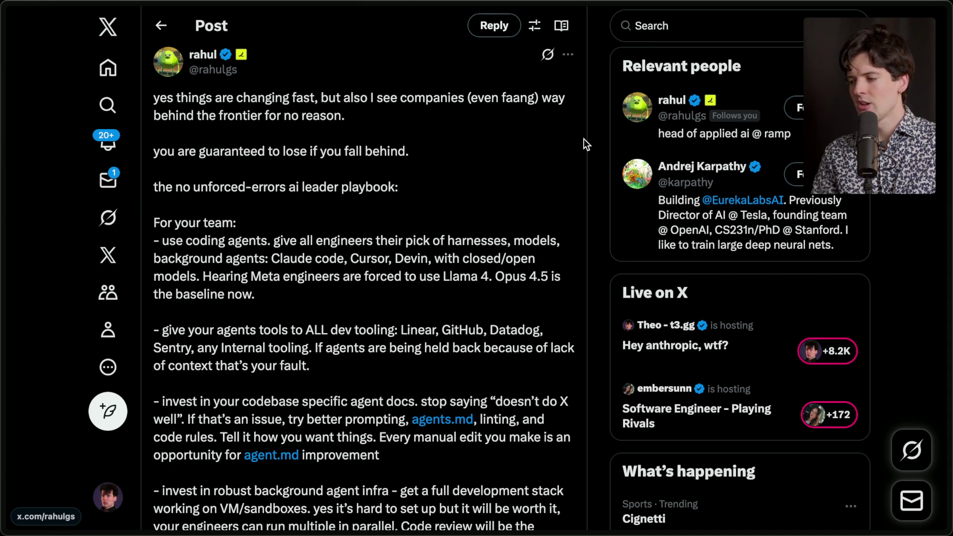
{"action": "mouse_move", "coordinate": [948, 199]}
{"action": "left_click", "coordinate": [844, 205]}
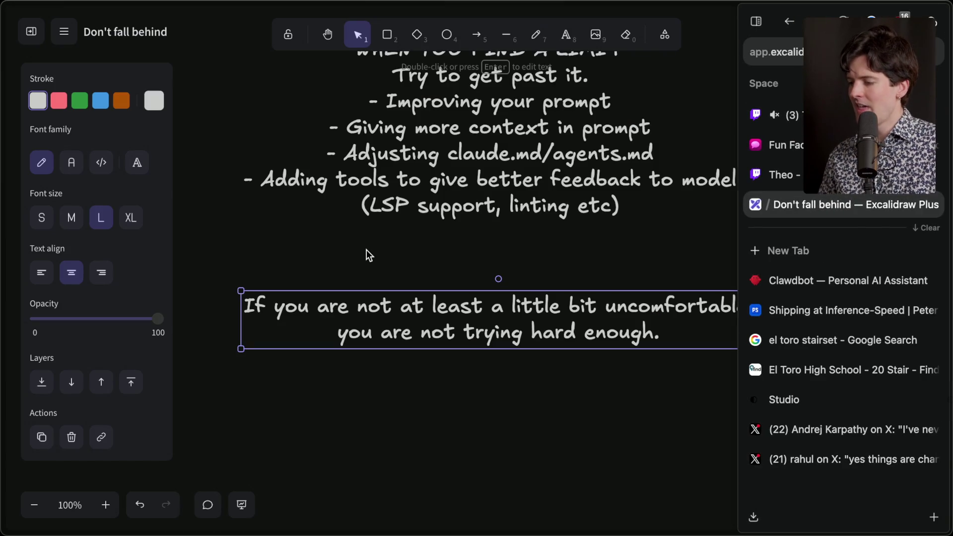
Step: Select the '1. Try to find the limits.' line in the tips list, then exit text editing
{"action": "scroll", "coordinate": [368, 251], "scroll_direction": "up", "scroll_amount": 10}
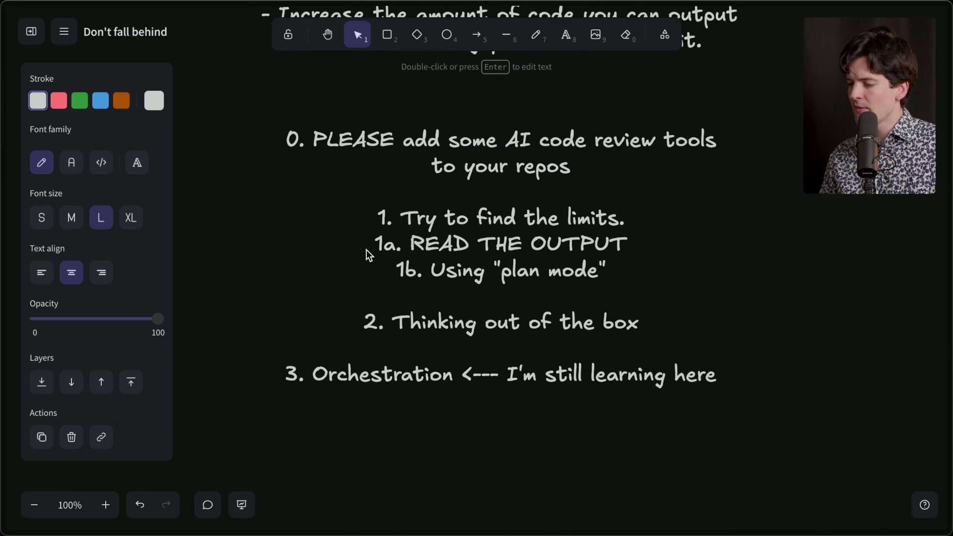
{"action": "triple_click", "coordinate": [408, 222]}
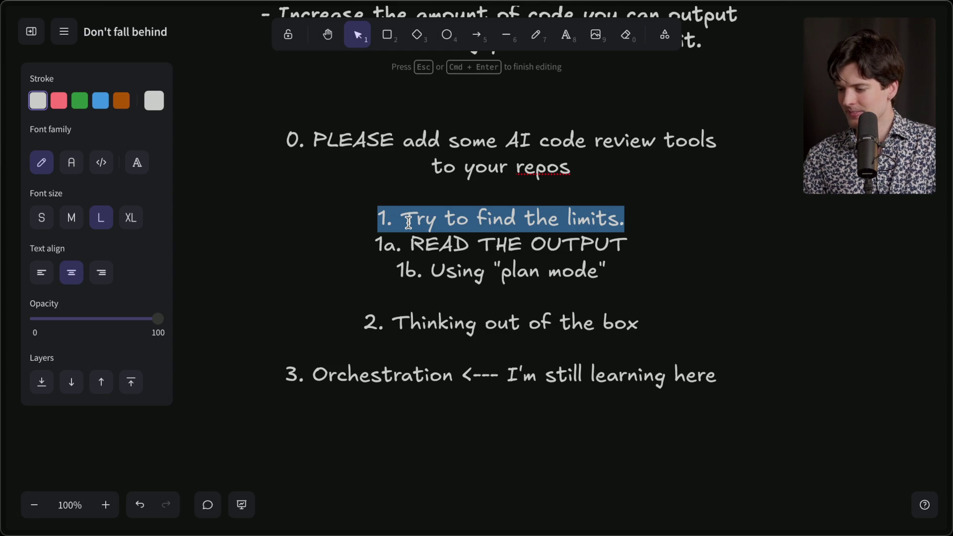
{"action": "left_click", "coordinate": [408, 222]}
{"action": "double_click", "coordinate": [408, 222]}
{"action": "left_click", "coordinate": [315, 213]}
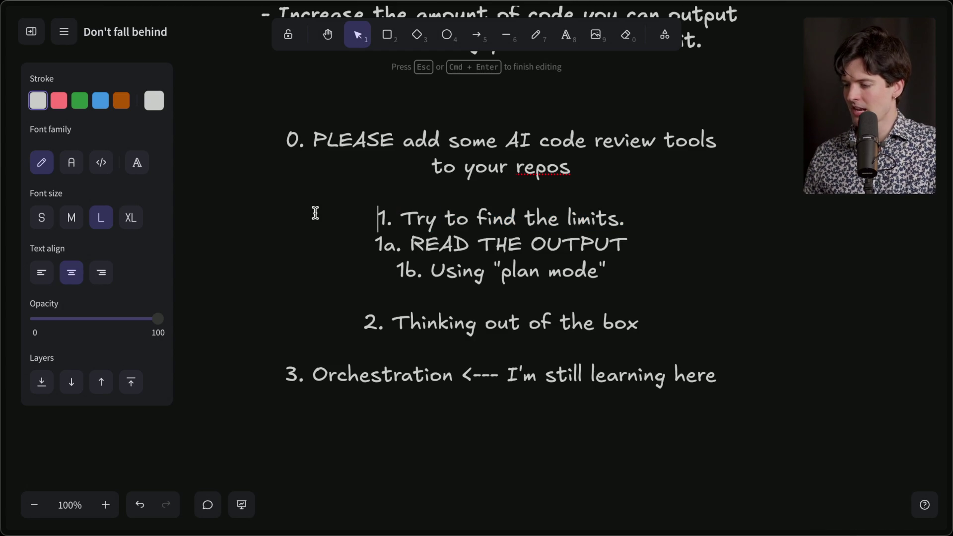
{"action": "left_click", "coordinate": [243, 260]}
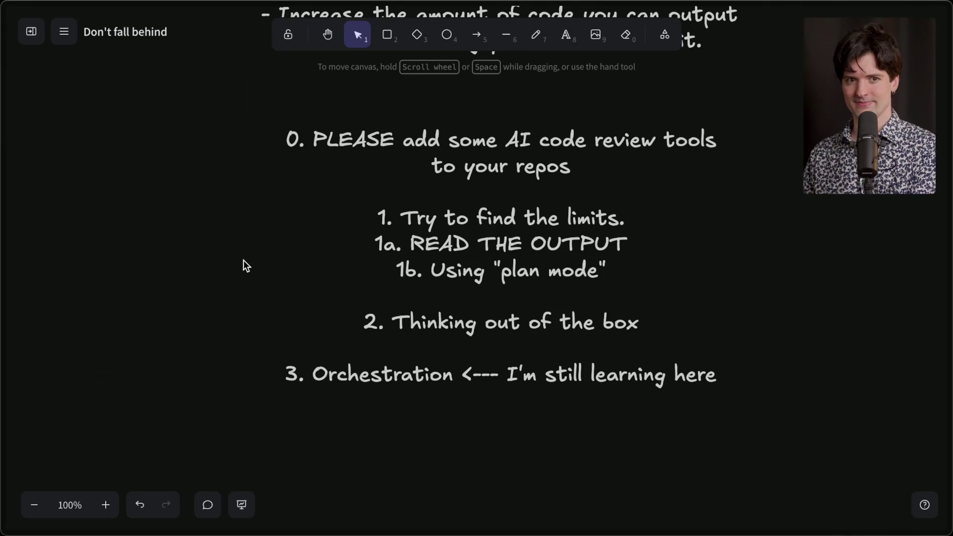
Step: Add the stream marker 'End of keeping up rant' with the /marker chat command
{"action": "mouse_move", "coordinate": [948, 149]}
{"action": "left_click", "coordinate": [775, 111]}
{"action": "left_click", "coordinate": [238, 488]}
{"action": "type", "text": "/marker End of keep"}
{"action": "type", "text": "ing up"}
{"action": "type", "text": "t"}
{"action": "key", "text": "Return"}
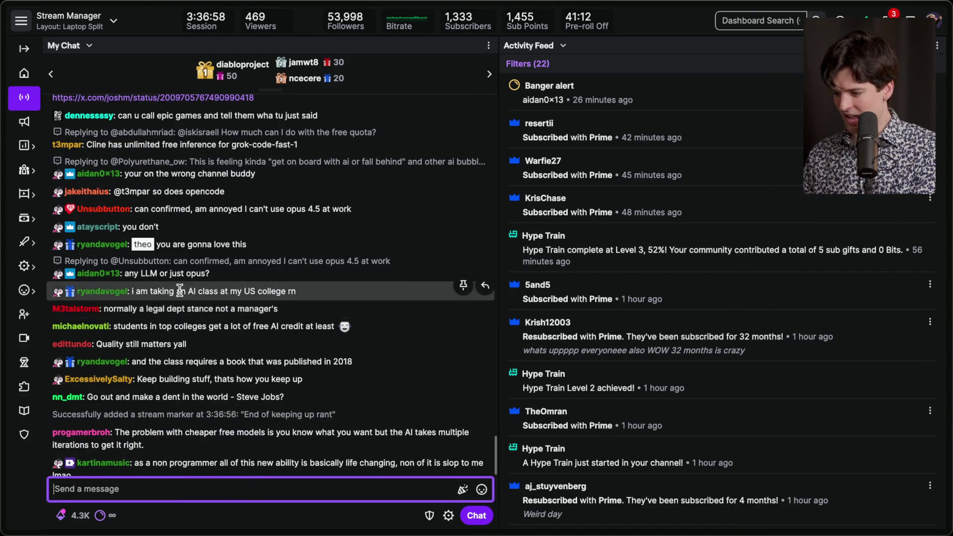
Step: Highlight the viewer chat messages about an AI class and the 2018 book
{"action": "double_click", "coordinate": [213, 267]}
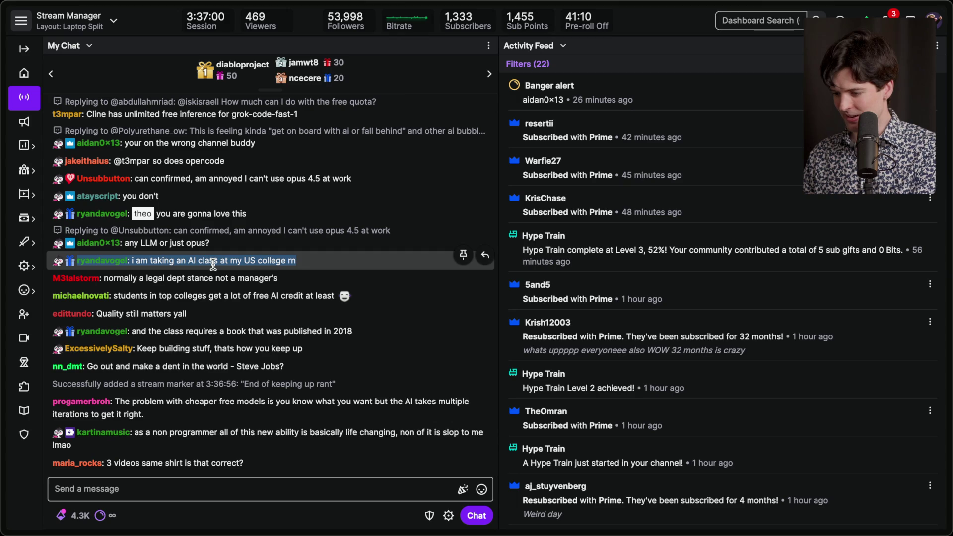
{"action": "triple_click", "coordinate": [217, 332]}
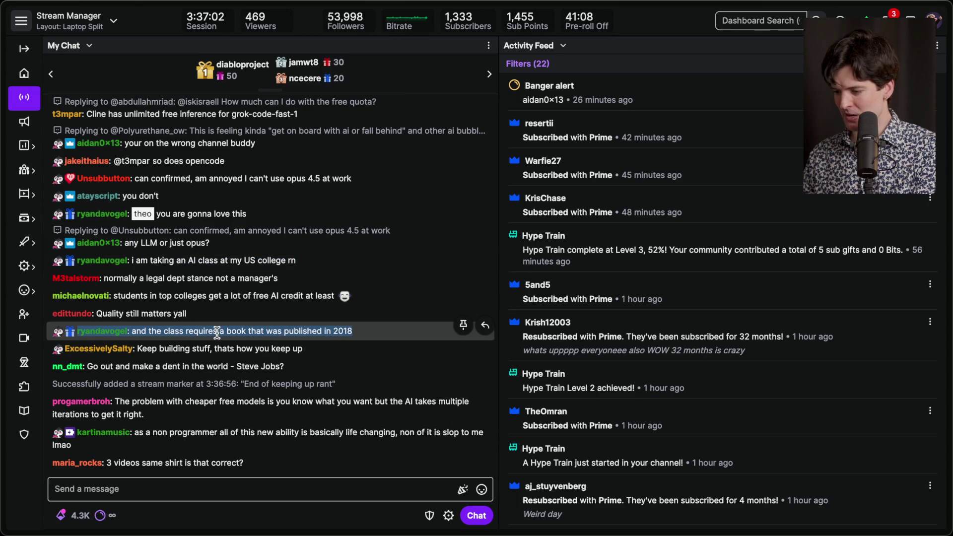
{"action": "left_click", "coordinate": [238, 330]}
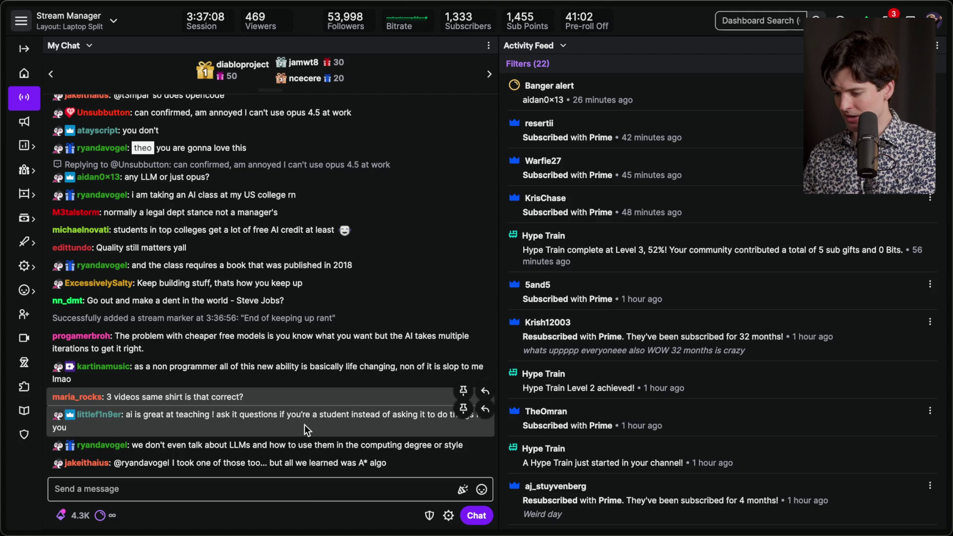
{"action": "left_click", "coordinate": [302, 489]}
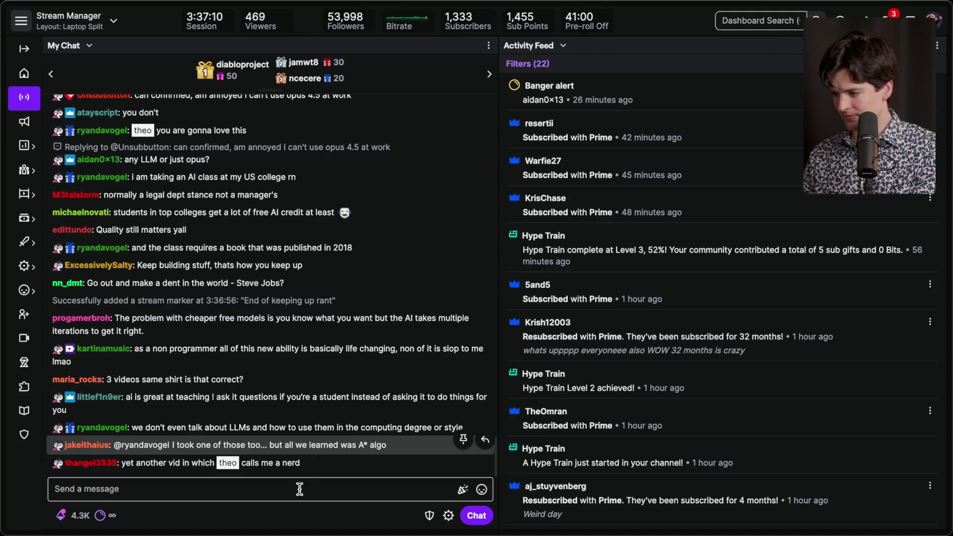
{"action": "left_click", "coordinate": [281, 512]}
Step: In Notion's Content Planning board, move the 'You're falling behind as a dev' card to Recorded
{"action": "key", "text": "super+Tab"}
{"action": "key", "text": "super+Tab"}
{"action": "key", "text": "super+Tab"}
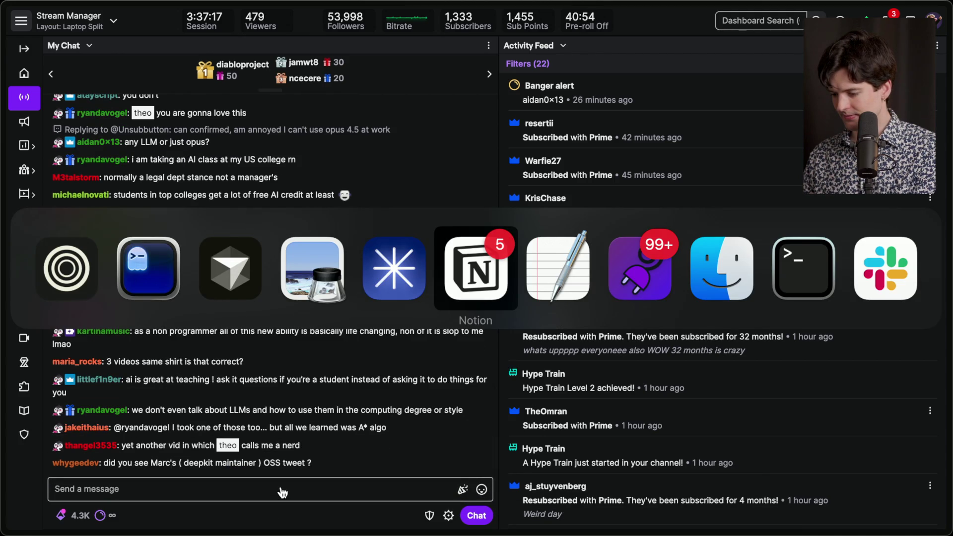
{"action": "key", "text": "Escape"}
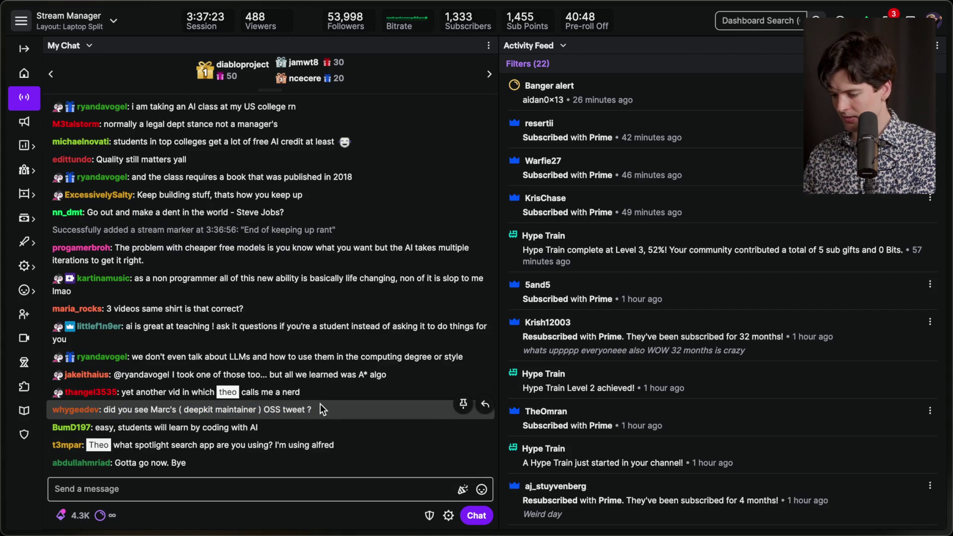
{"action": "key", "text": "super+Tab"}
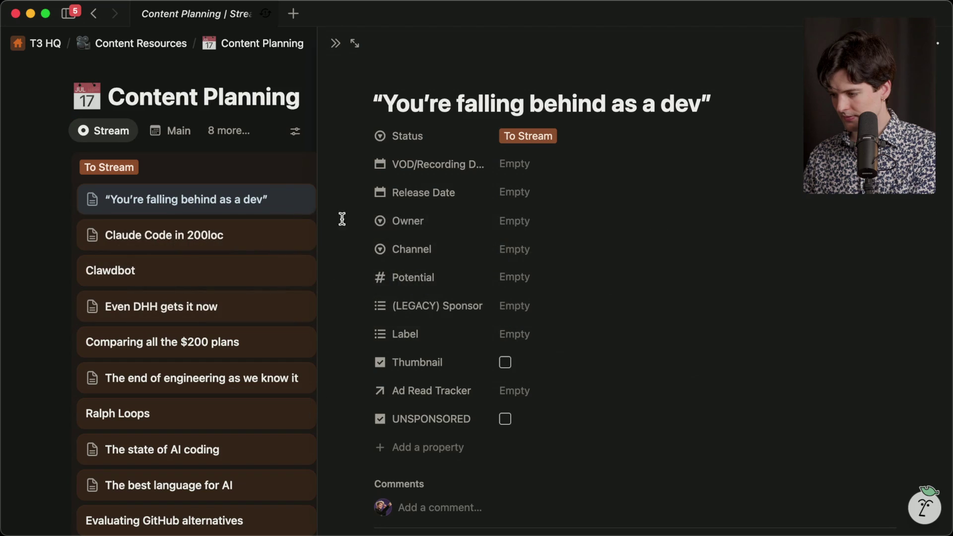
{"action": "key", "text": "Escape"}
{"action": "mouse_move", "coordinate": [159, 208]}
{"action": "left_mouse_down"}
{"action": "mouse_move", "coordinate": [323, 234]}
{"action": "mouse_move", "coordinate": [435, 324]}
{"action": "left_mouse_up"}
Step: Back in Stream Manager, highlight recent subscription entries in the activity feed, then head toward the browser
{"action": "key", "text": "super+Tab"}
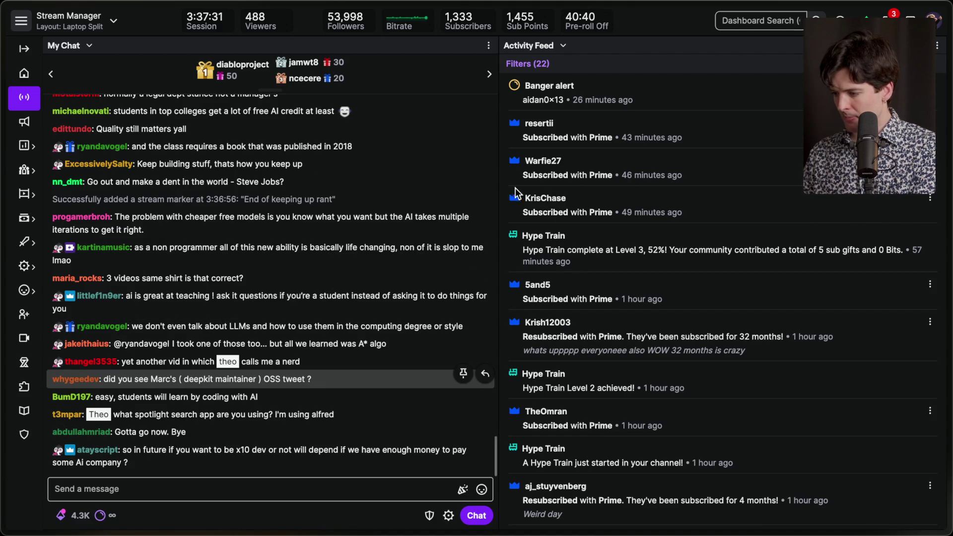
{"action": "triple_click", "coordinate": [570, 212]}
{"action": "triple_click", "coordinate": [565, 175]}
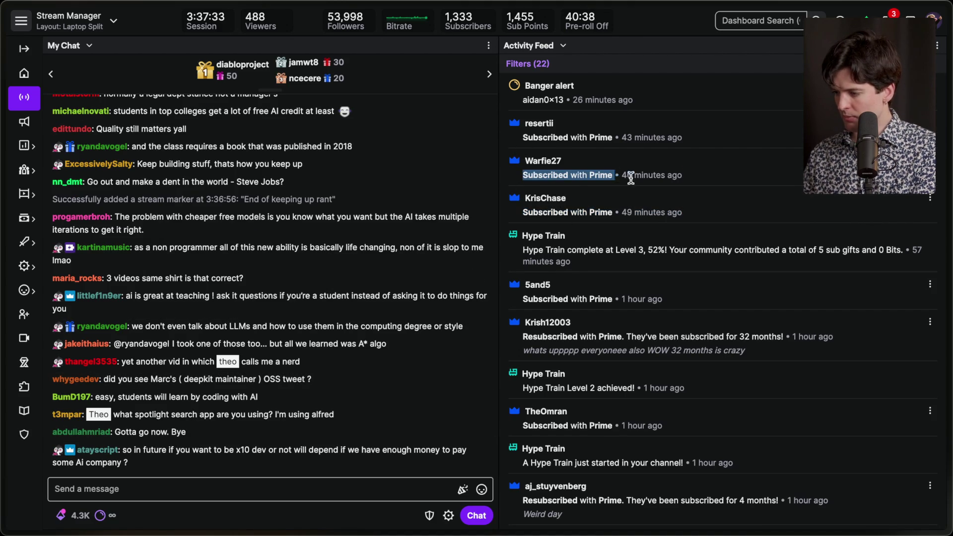
{"action": "triple_click", "coordinate": [526, 137]}
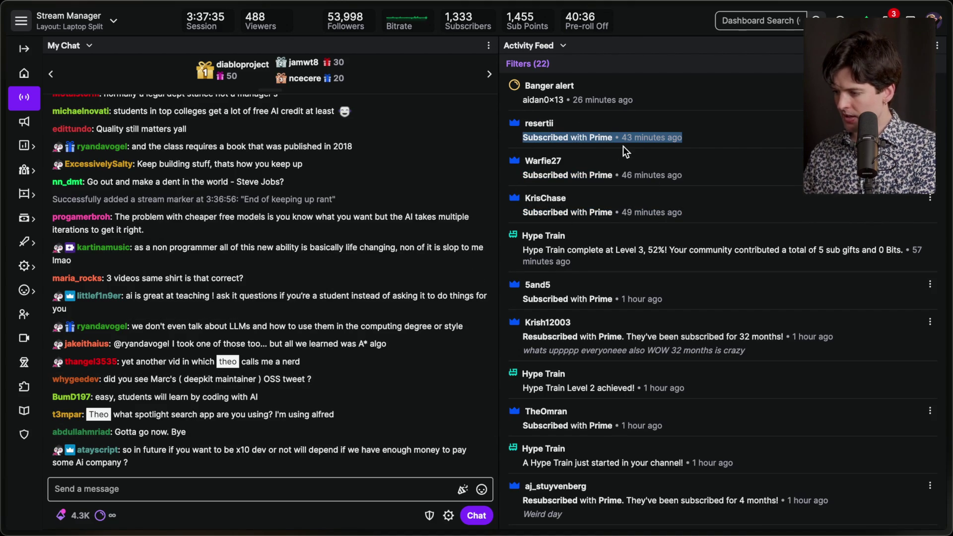
{"action": "left_click", "coordinate": [610, 115]}
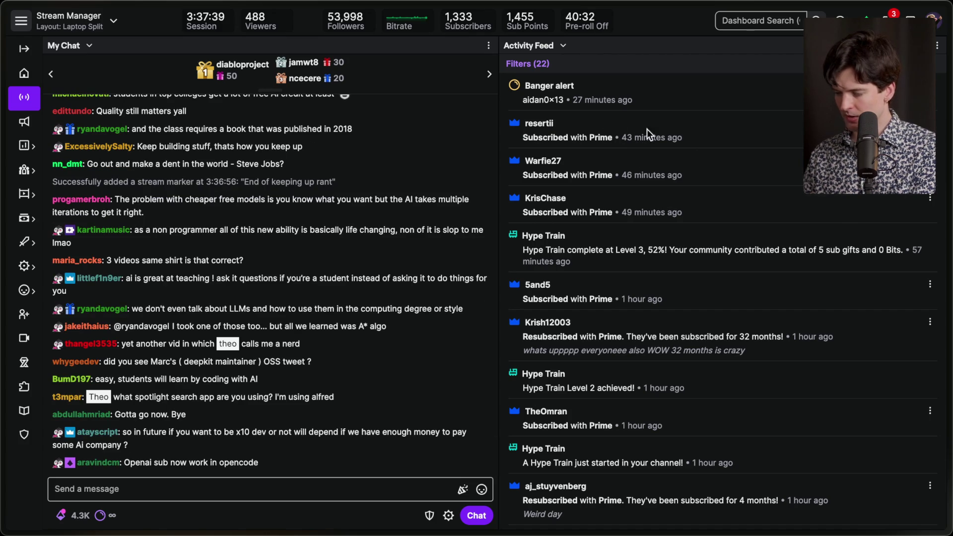
{"action": "mouse_move", "coordinate": [348, 302]}
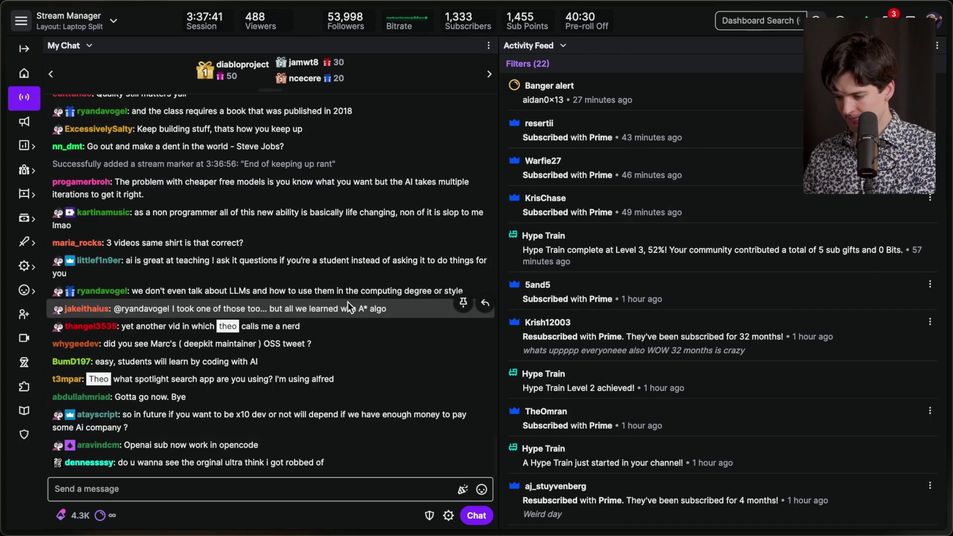
{"action": "key", "text": "super+Tab"}
{"action": "key", "text": "super+Tab"}
{"action": "key", "text": "super+Tab"}
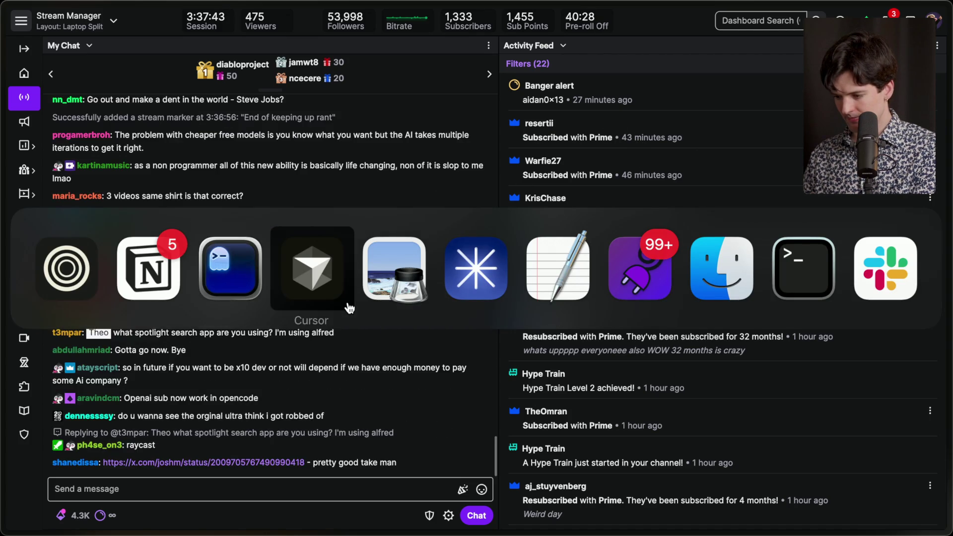
{"action": "key", "text": "super+Tab"}
{"action": "key", "text": "super+Tab"}
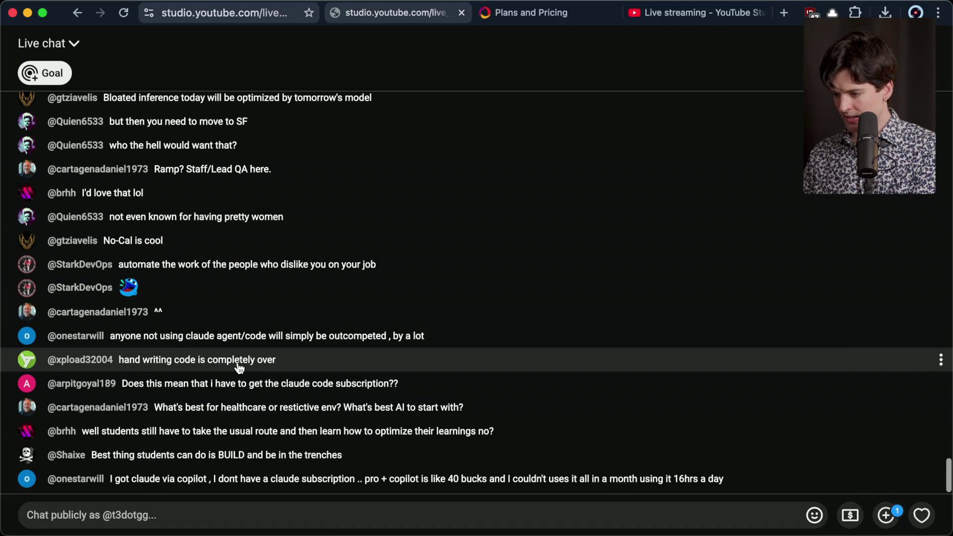
{"action": "scroll", "coordinate": [208, 248], "scroll_direction": "up", "scroll_amount": 3}
{"action": "scroll", "coordinate": [209, 249], "scroll_direction": "down", "scroll_amount": 3}
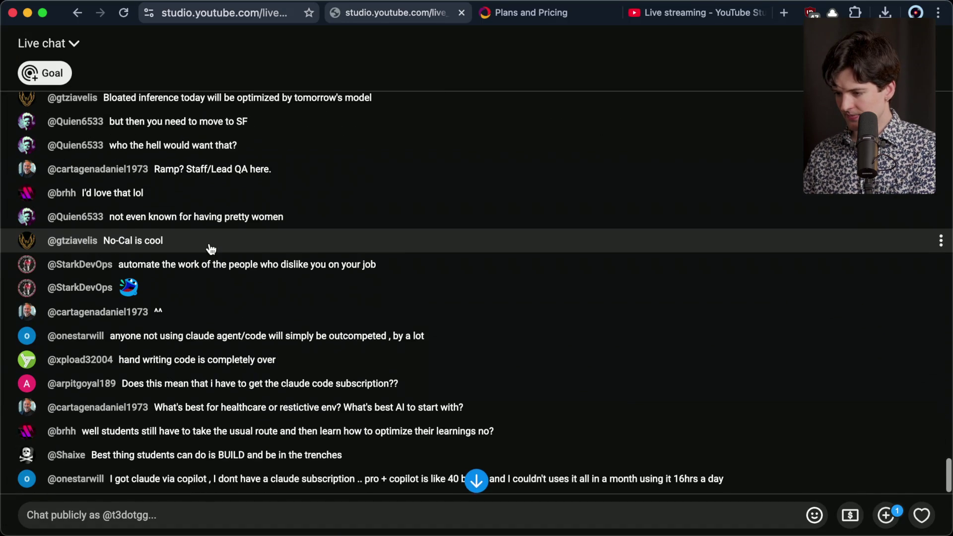
{"action": "left_click", "coordinate": [700, 12]}
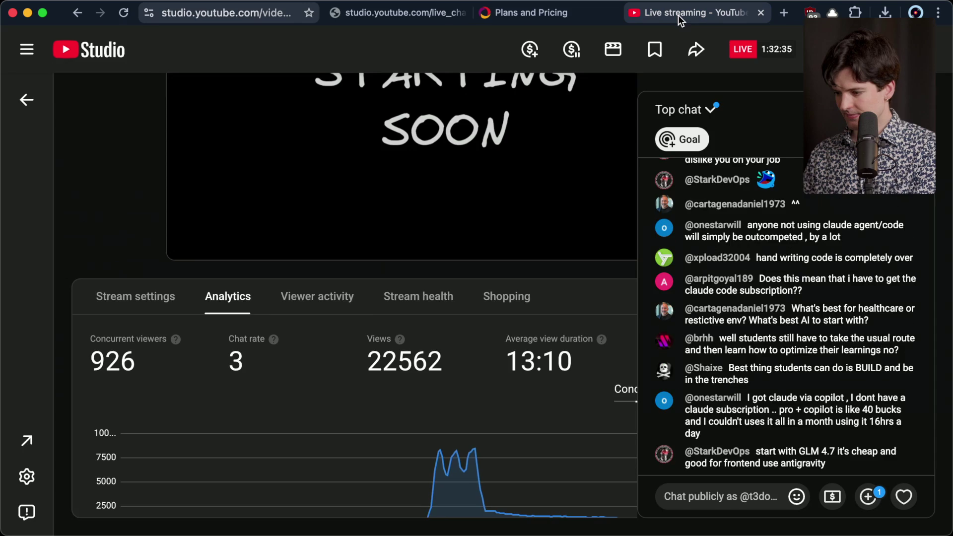
{"action": "scroll", "coordinate": [416, 284], "scroll_direction": "right", "scroll_amount": 3}
{"action": "key", "text": "super+Tab"}
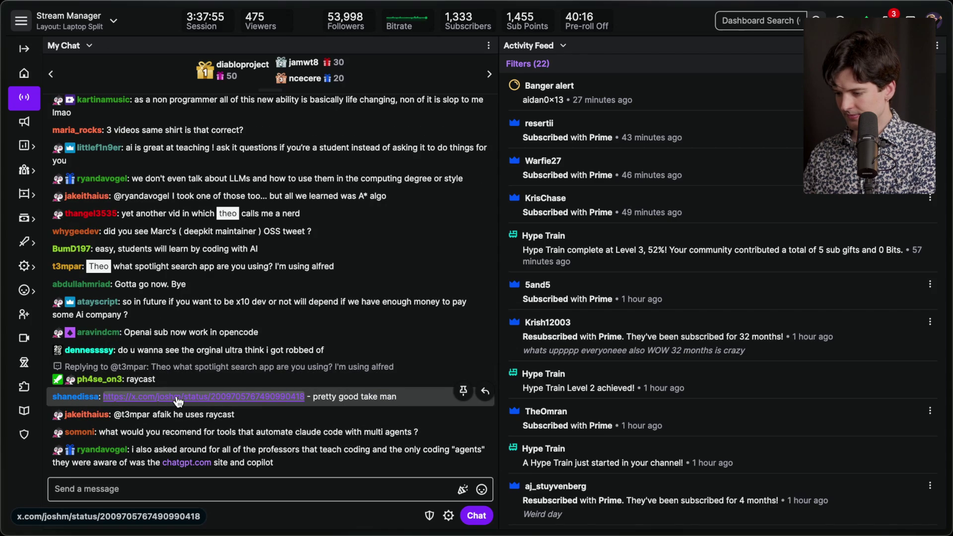
{"action": "left_click", "coordinate": [178, 397]}
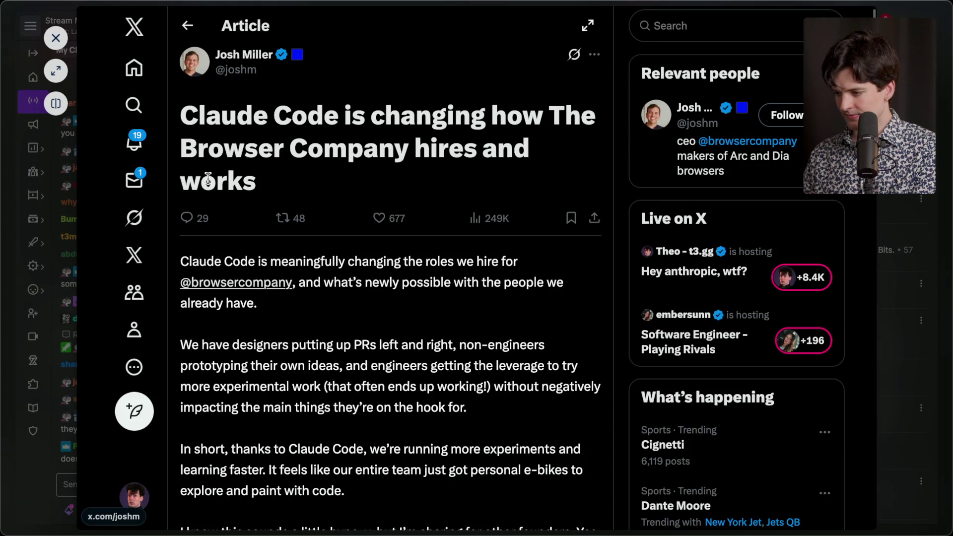
{"action": "scroll", "coordinate": [208, 178], "scroll_direction": "down", "scroll_amount": 4}
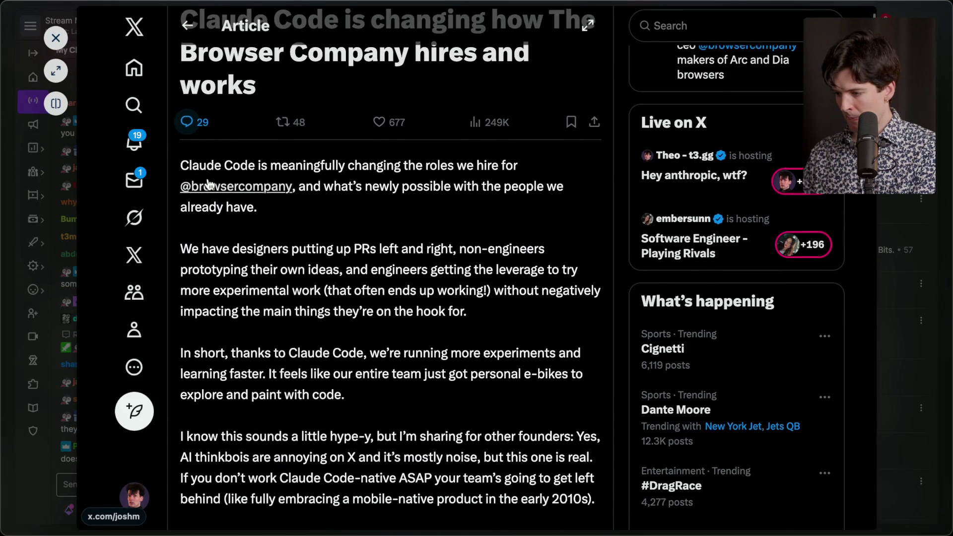
{"action": "scroll", "coordinate": [208, 182], "scroll_direction": "down", "scroll_amount": 2}
{"action": "scroll", "coordinate": [208, 181], "scroll_direction": "down", "scroll_amount": 2}
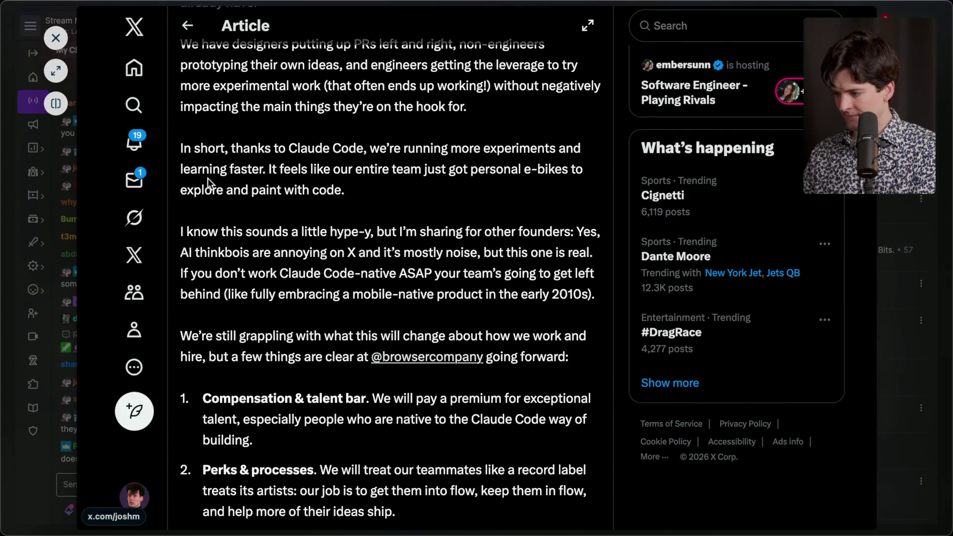
{"action": "scroll", "coordinate": [208, 178], "scroll_direction": "down", "scroll_amount": 2}
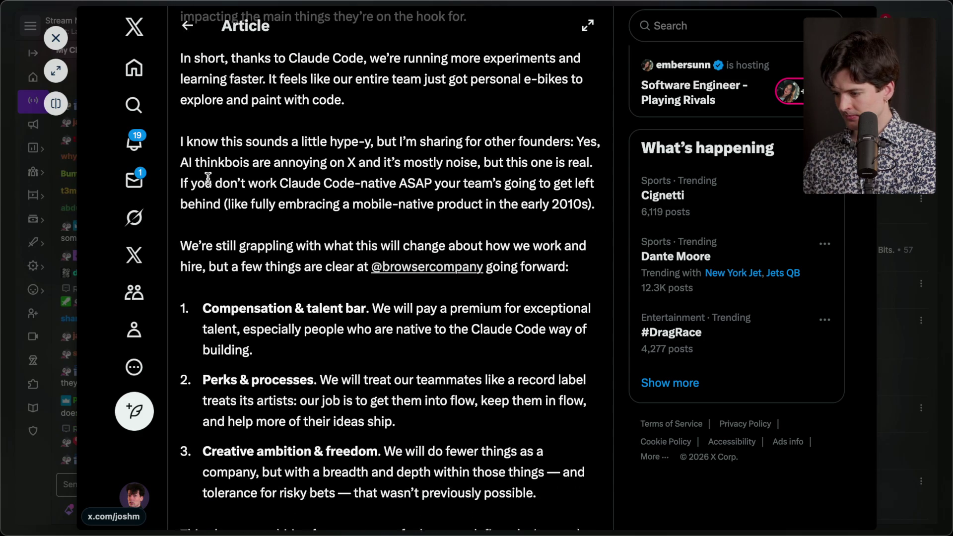
{"action": "scroll", "coordinate": [207, 178], "scroll_direction": "down", "scroll_amount": 2}
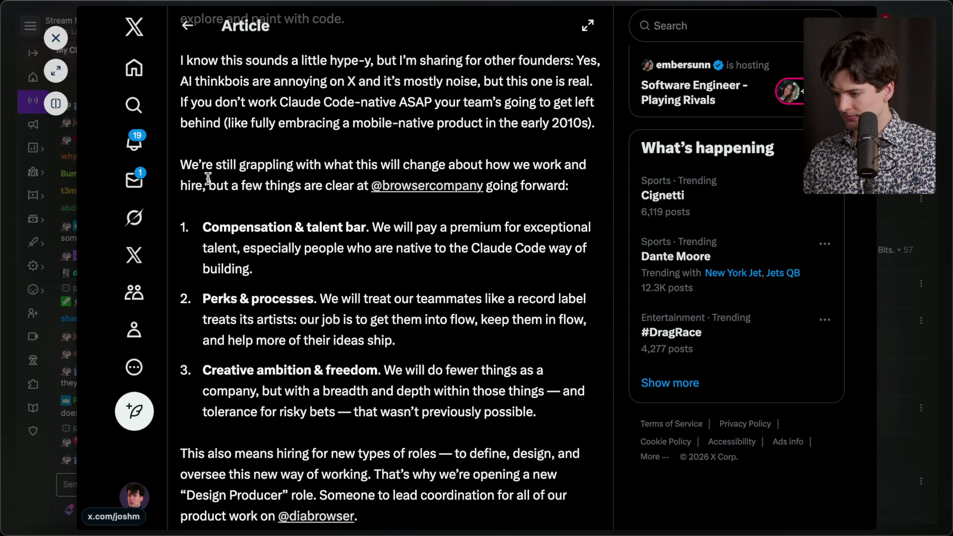
{"action": "scroll", "coordinate": [207, 178], "scroll_direction": "down", "scroll_amount": 2}
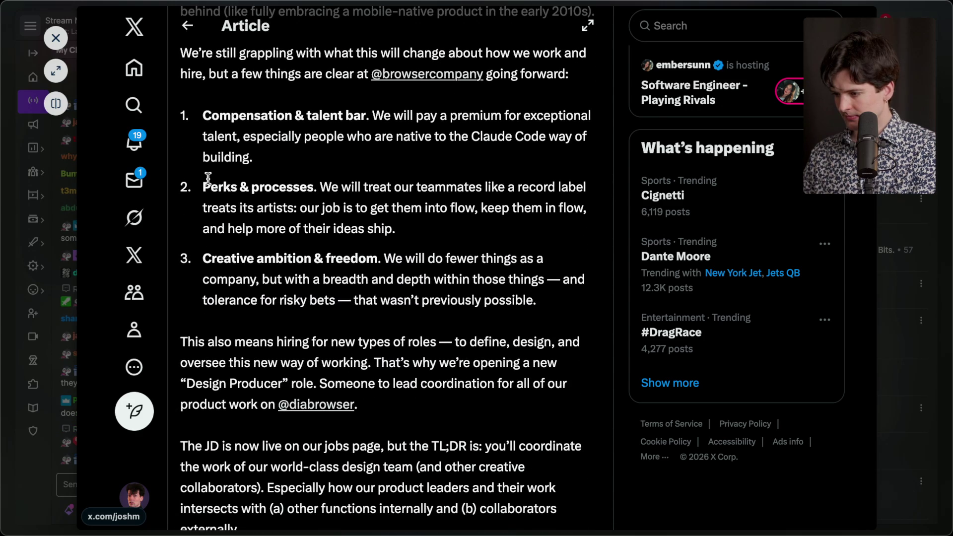
{"action": "scroll", "coordinate": [207, 178], "scroll_direction": "down", "scroll_amount": 2}
{"action": "scroll", "coordinate": [207, 178], "scroll_direction": "down", "scroll_amount": 2}
{"action": "scroll", "coordinate": [208, 178], "scroll_direction": "down", "scroll_amount": 15}
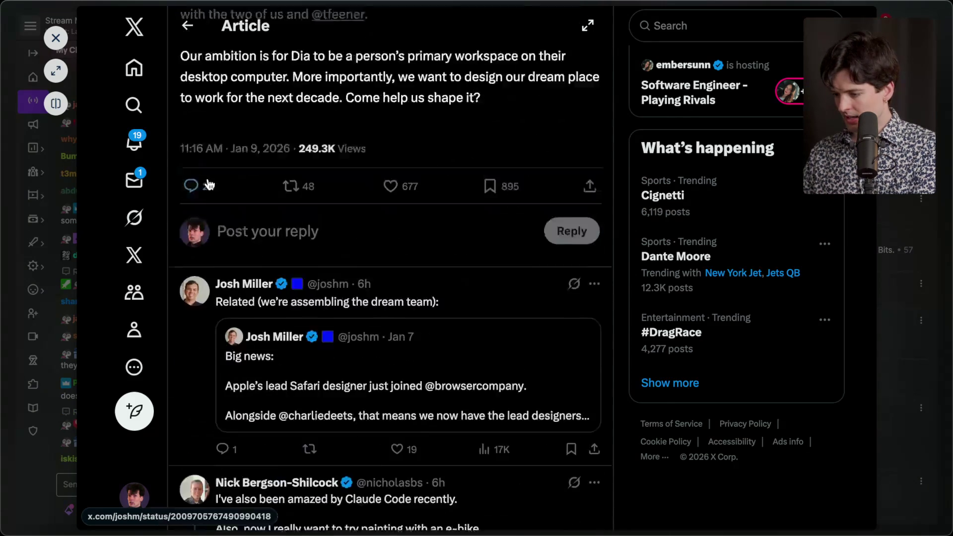
{"action": "scroll", "coordinate": [209, 185], "scroll_direction": "down", "scroll_amount": 2}
{"action": "scroll", "coordinate": [208, 185], "scroll_direction": "down", "scroll_amount": 3}
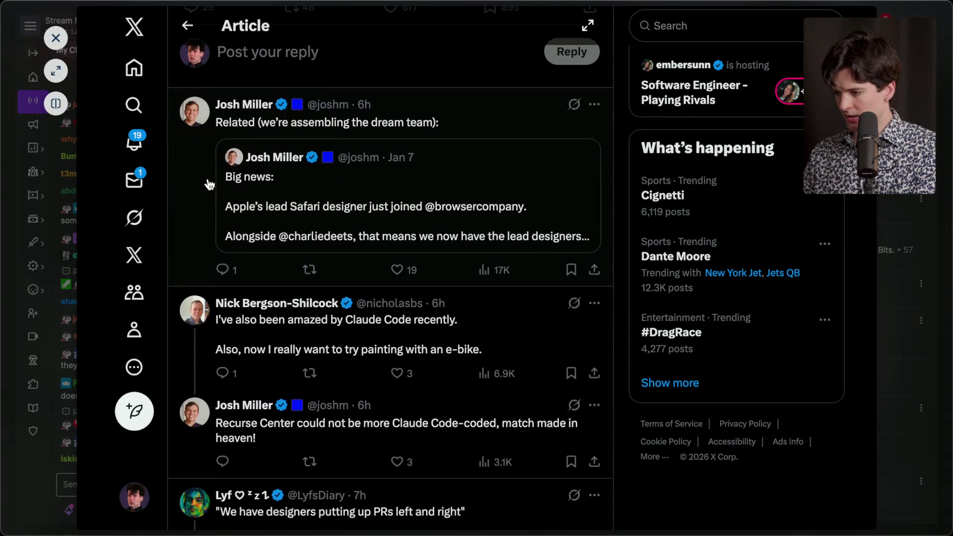
{"action": "scroll", "coordinate": [208, 185], "scroll_direction": "up", "scroll_amount": 3}
{"action": "scroll", "coordinate": [208, 178], "scroll_direction": "up", "scroll_amount": 20}
{"action": "left_click", "coordinate": [55, 38]}
{"action": "left_click", "coordinate": [60, 38]}
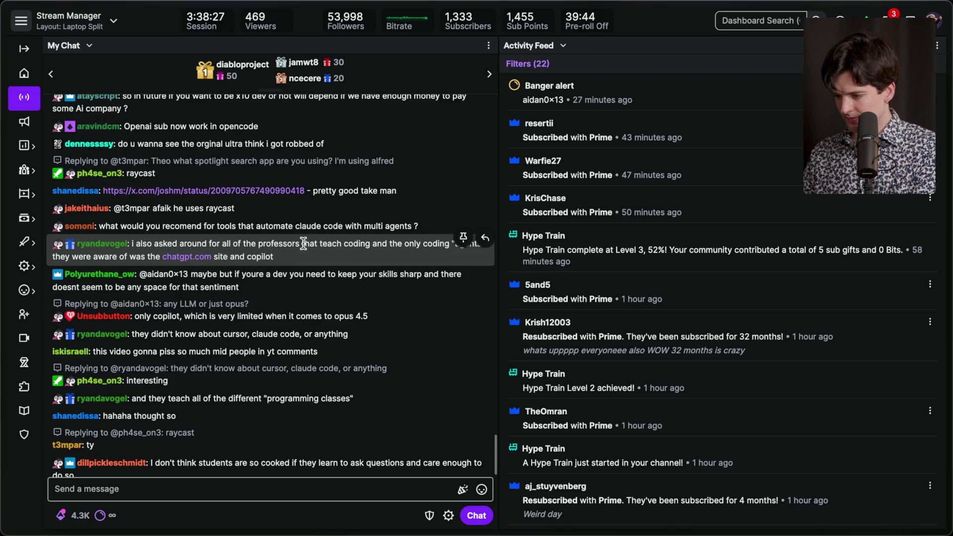
{"action": "triple_click", "coordinate": [301, 193]}
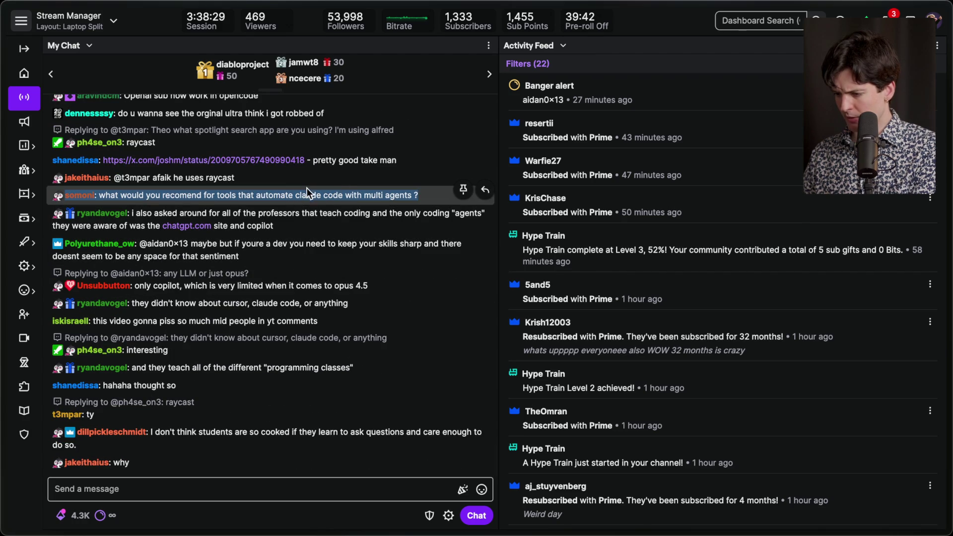
{"action": "left_click", "coordinate": [262, 485]}
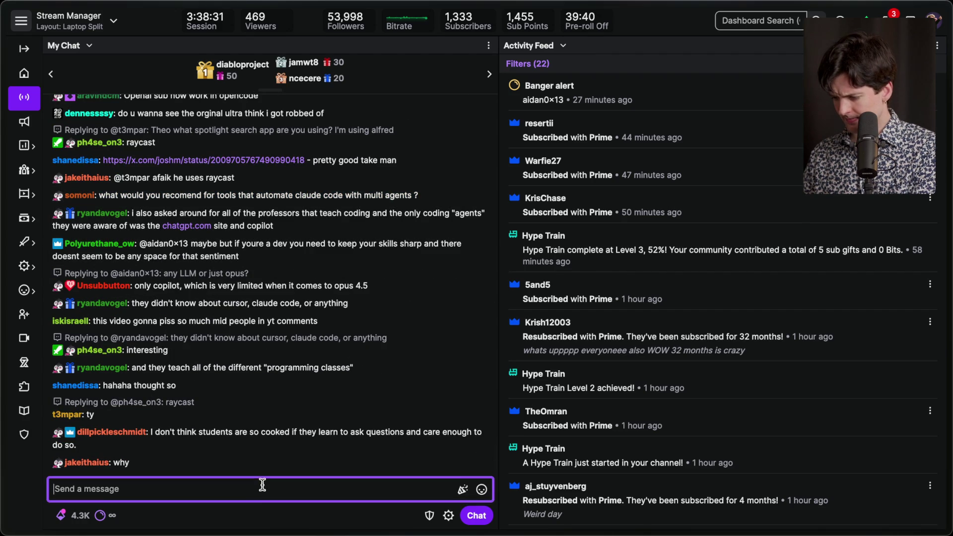
{"action": "left_click", "coordinate": [251, 510]}
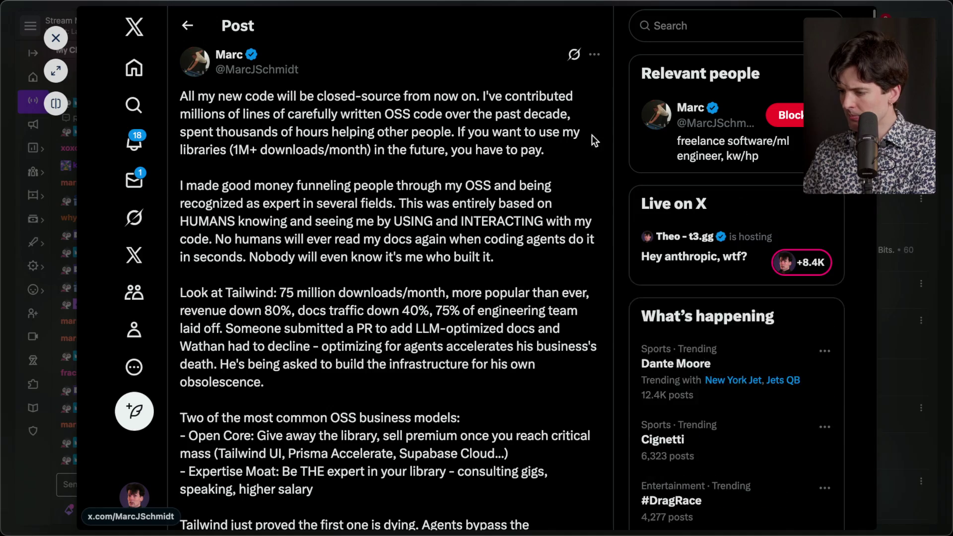
Step: Screenshot the top of the closed-source post and open the previewed post as a full tab
{"action": "key", "text": "super+shift+4"}
{"action": "mouse_move", "coordinate": [168, 28]}
{"action": "left_mouse_down"}
{"action": "mouse_move", "coordinate": [634, 279]}
{"action": "mouse_move", "coordinate": [632, 221]}
{"action": "mouse_move", "coordinate": [615, 174]}
{"action": "left_mouse_up"}
{"action": "left_click", "coordinate": [56, 67]}
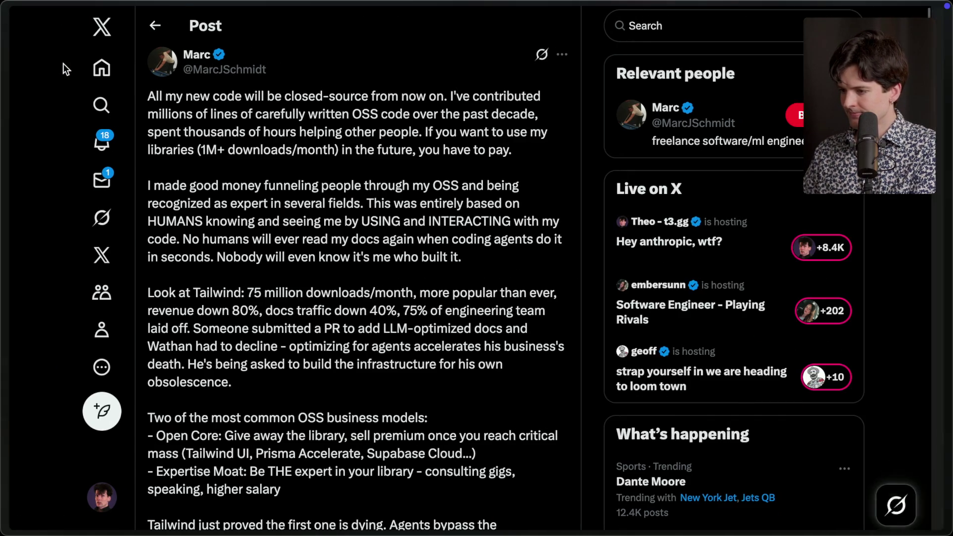
Step: From your own X profile, start a new post with the screenshot pasted, then return to the announcement
{"action": "key", "text": "super+t"}
{"action": "type", "text": "x.com/the"}
{"action": "key", "text": "Return"}
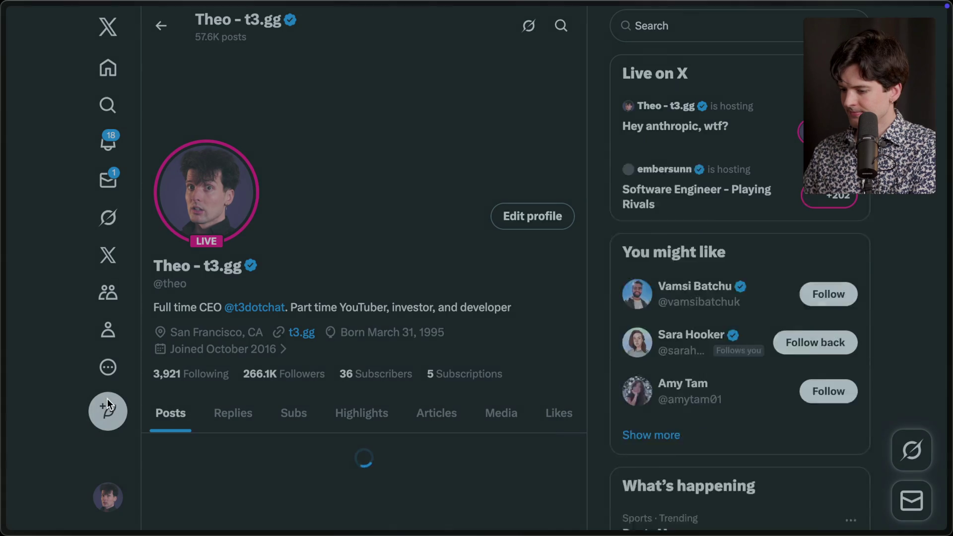
{"action": "left_click", "coordinate": [108, 400]}
{"action": "key", "text": "super+v"}
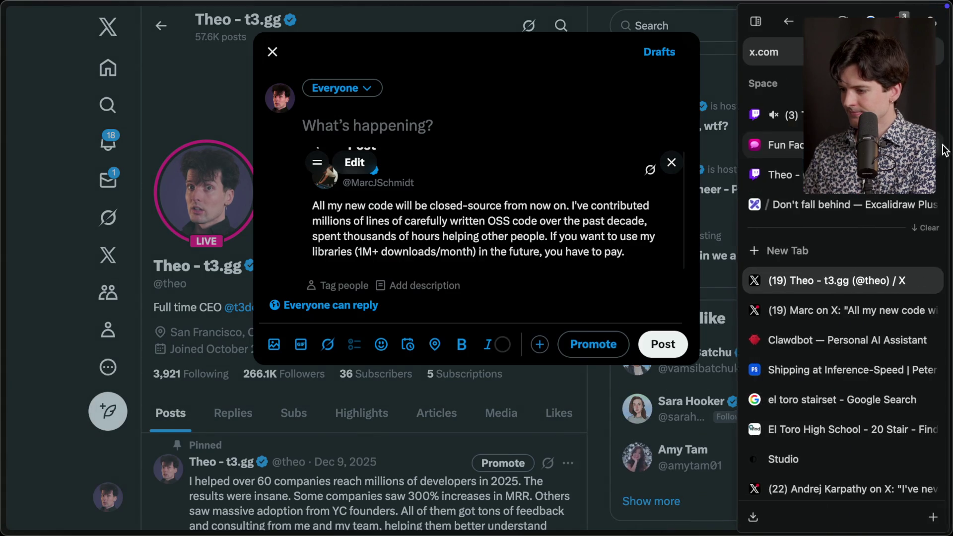
{"action": "left_click", "coordinate": [844, 308]}
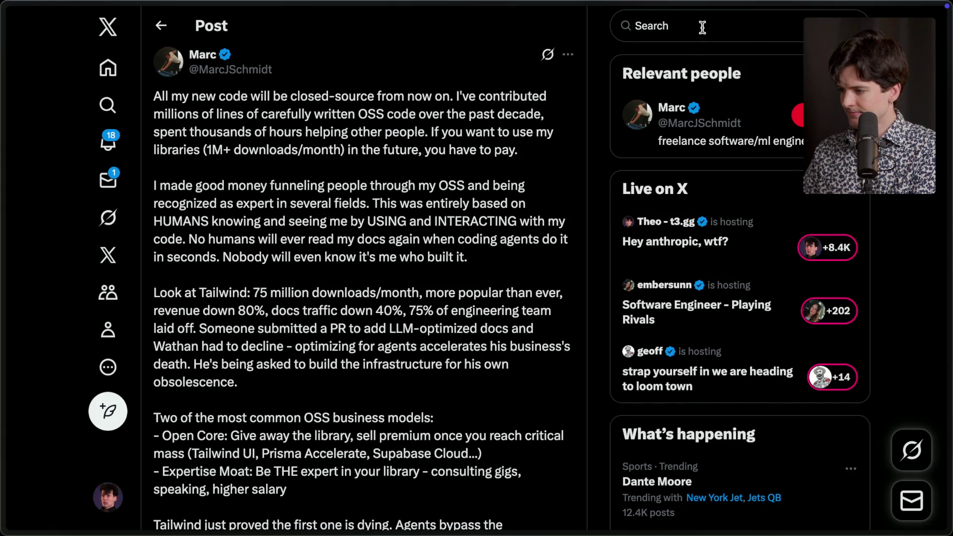
Step: Select the announcement author's handle in the post header
{"action": "left_click_drag", "start_coordinate": [272, 70], "coordinate": [201, 69]}
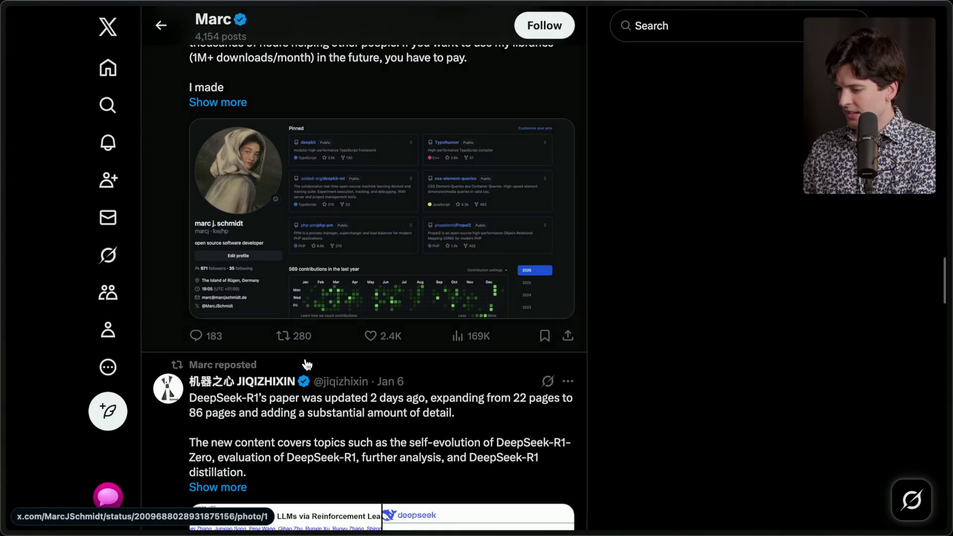
Step: Screenshot the closed-source post together with its image
{"action": "scroll", "coordinate": [308, 372], "scroll_direction": "up", "scroll_amount": 3}
{"action": "scroll", "coordinate": [319, 350], "scroll_direction": "down", "scroll_amount": 1}
{"action": "key", "text": "super+shift+4"}
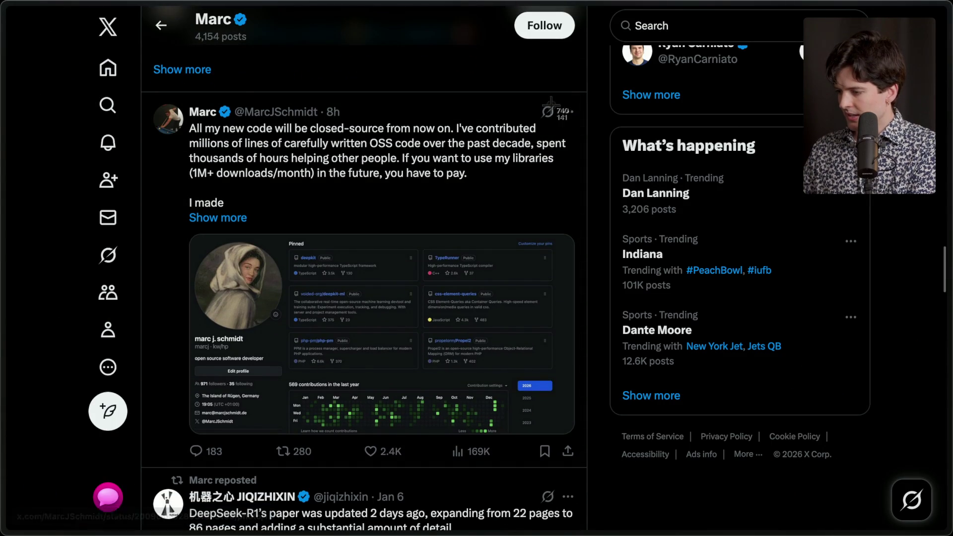
{"action": "left_click_drag", "start_coordinate": [574, 98], "coordinate": [166, 435]}
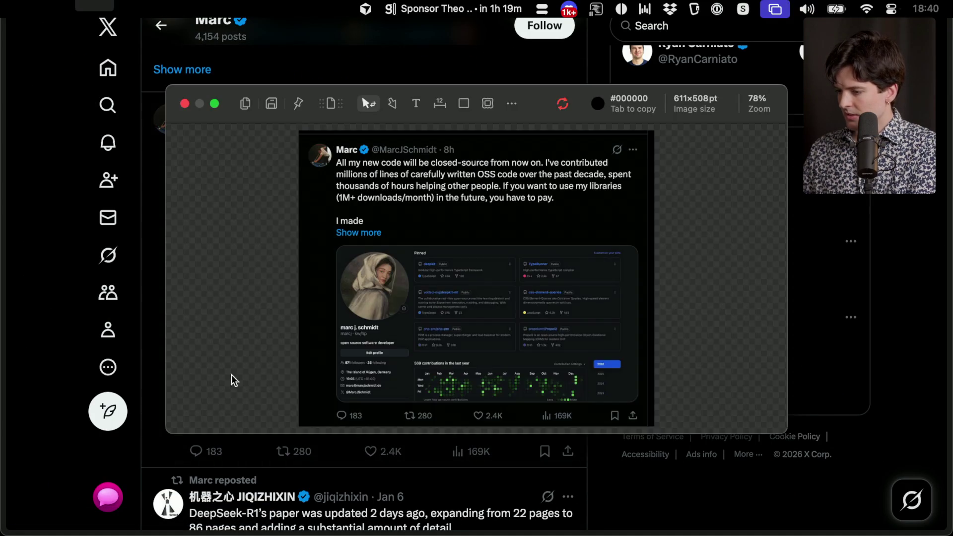
Step: Paste the screenshot into the post draft and move it above the search-results screenshot
{"action": "mouse_move", "coordinate": [935, 241]}
{"action": "left_click", "coordinate": [839, 281]}
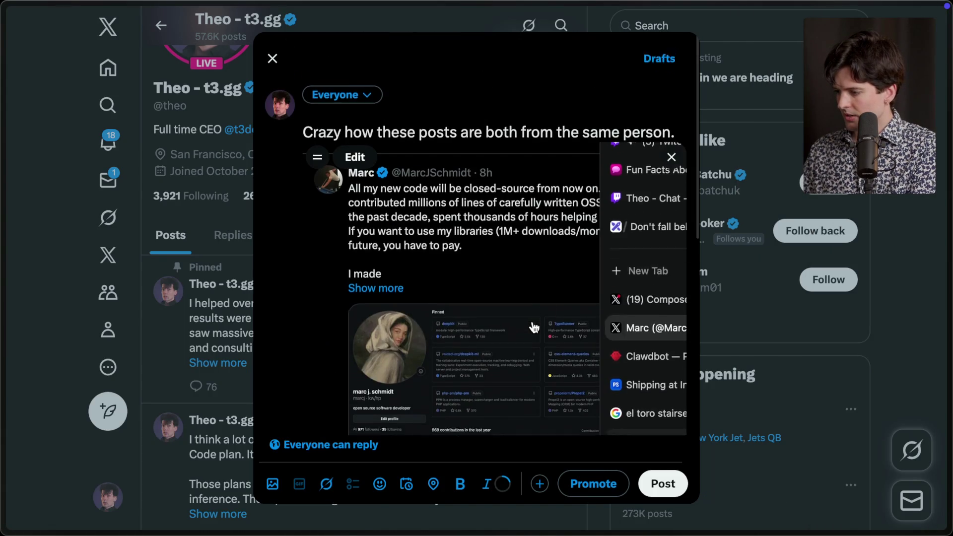
{"action": "key", "text": "super+v"}
{"action": "scroll", "coordinate": [496, 248], "scroll_direction": "down", "scroll_amount": 3}
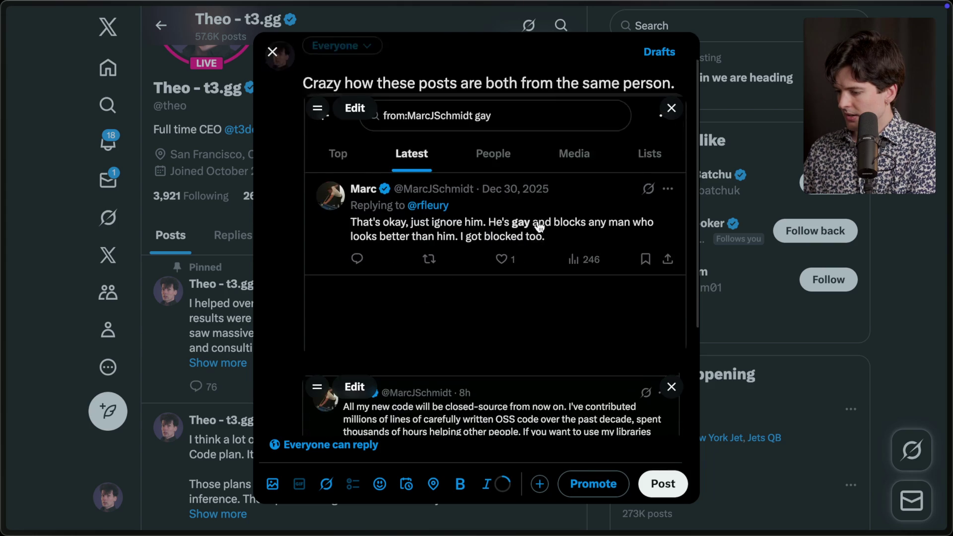
{"action": "left_click_drag", "start_coordinate": [318, 360], "coordinate": [315, 123]}
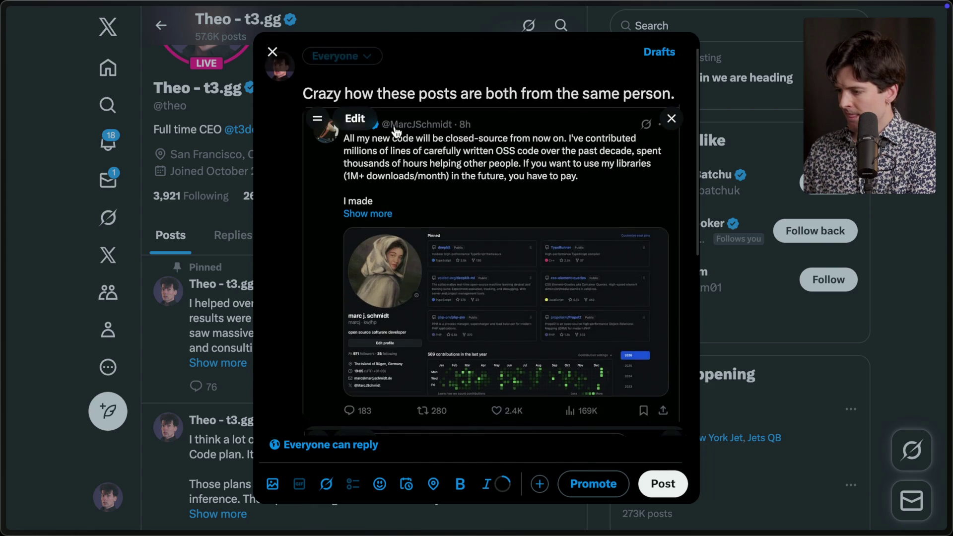
Step: Write 'Crazy how the anti-oss guy is also homophobic' as the draft text and publish the post
{"action": "type", "text": "Cr"}
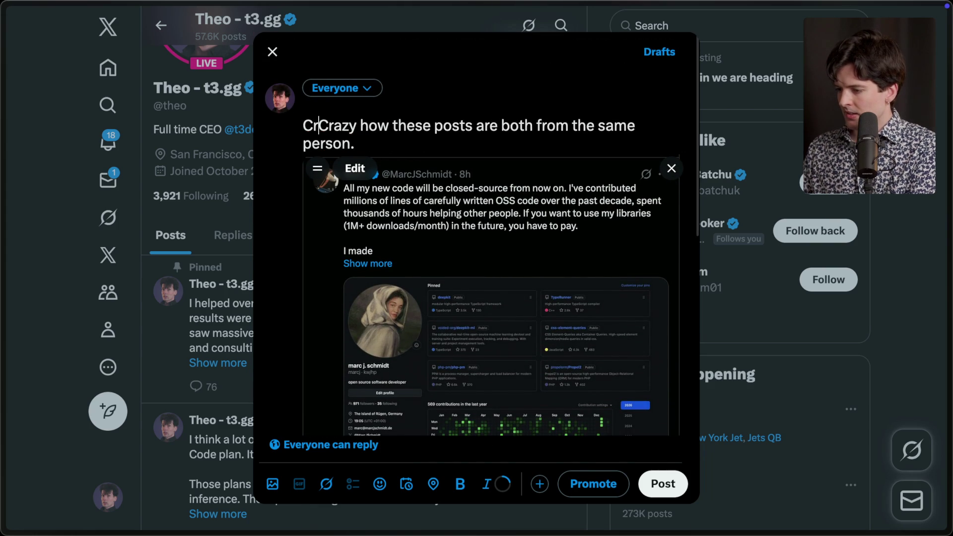
{"action": "left_click_drag", "start_coordinate": [371, 146], "coordinate": [287, 122]}
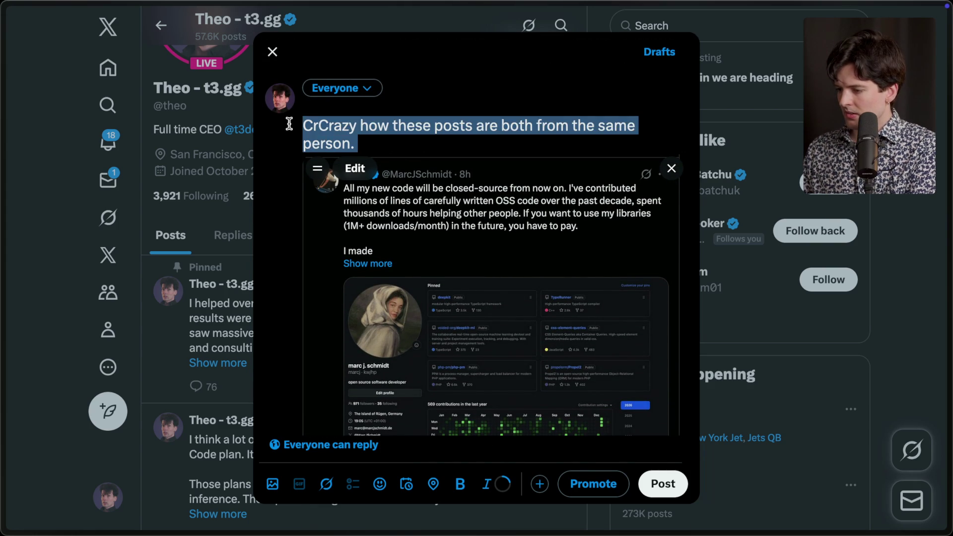
{"action": "key", "text": "BackSpace"}
{"action": "type", "text": "Crazy how the anti-"}
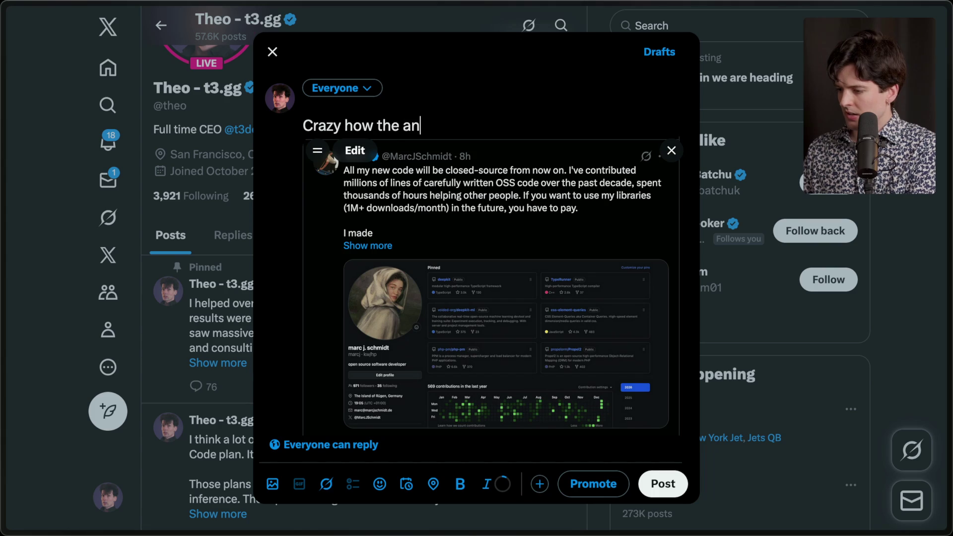
{"action": "type", "text": "oss guy is also homophobic"}
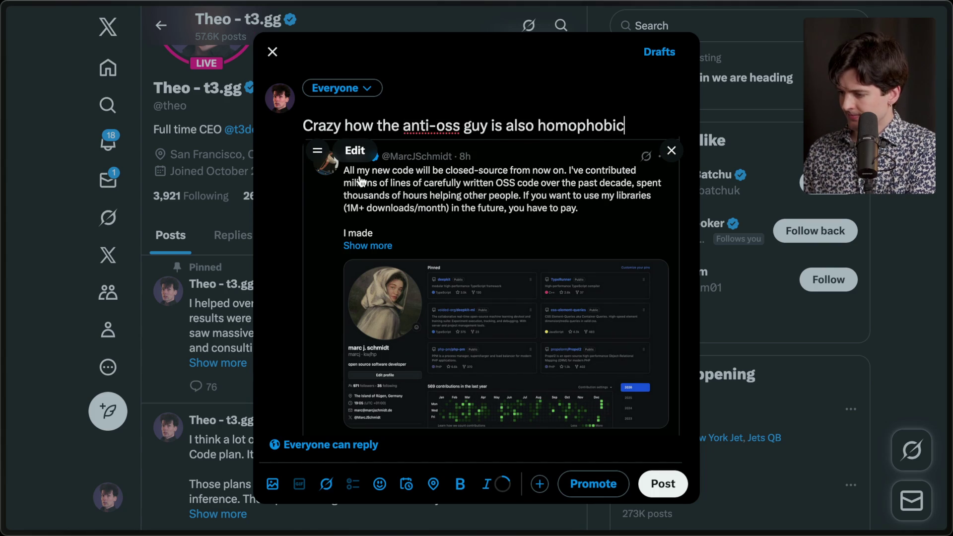
{"action": "left_click", "coordinate": [656, 489]}
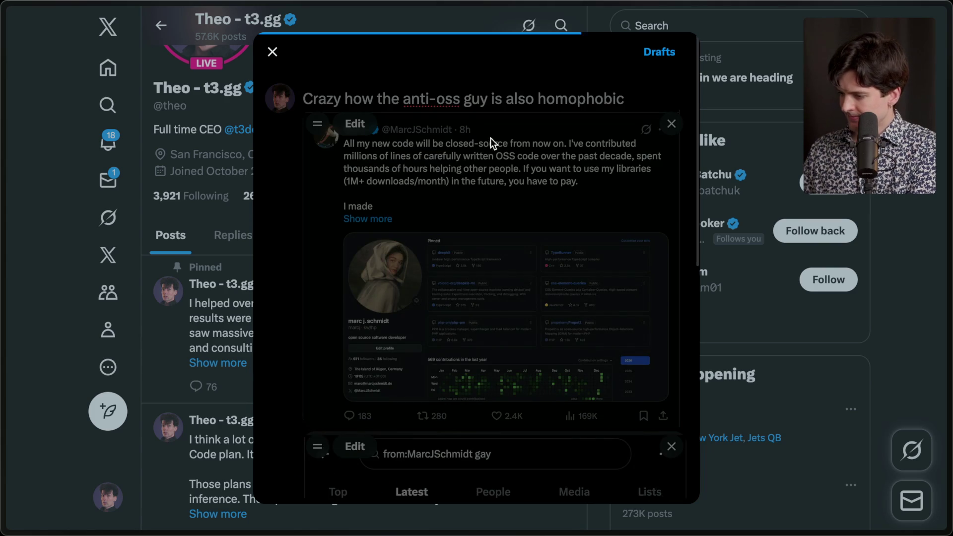
Step: View the published post's two images full size, close the viewer, and switch to the Twitch Stream Manager dashboard
{"action": "scroll", "coordinate": [424, 323], "scroll_direction": "down", "scroll_amount": 5}
{"action": "scroll", "coordinate": [425, 326], "scroll_direction": "down", "scroll_amount": 3}
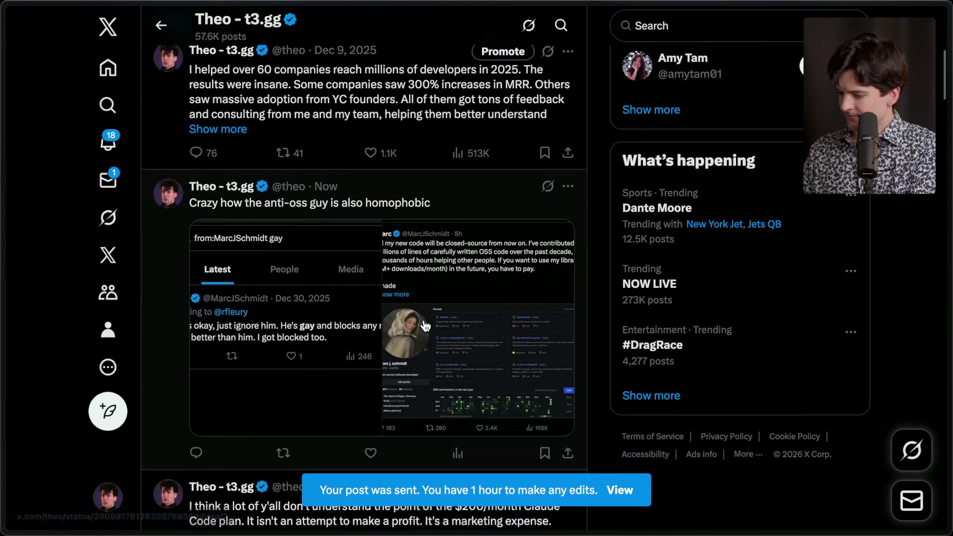
{"action": "left_click", "coordinate": [416, 286]}
{"action": "key", "text": "Left"}
{"action": "key", "text": "Left"}
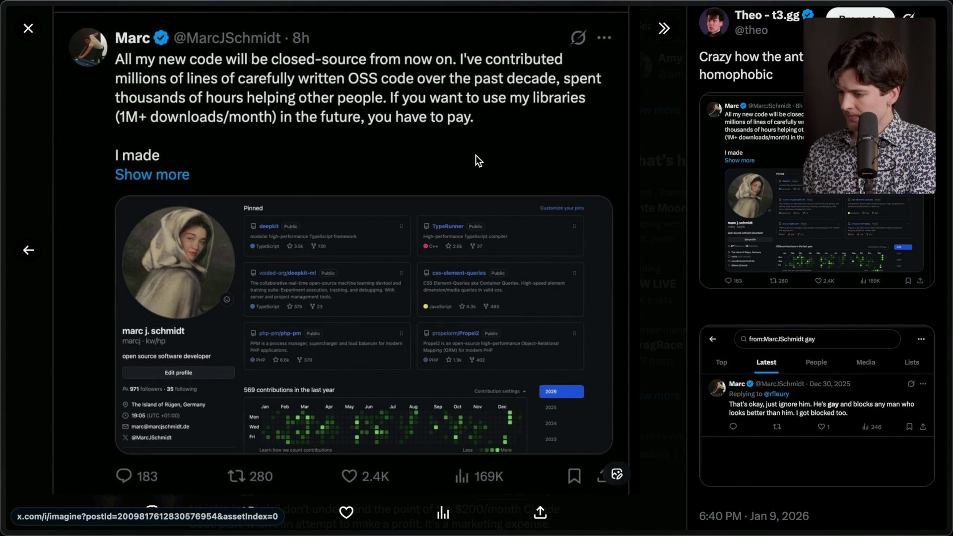
{"action": "left_click", "coordinate": [28, 28]}
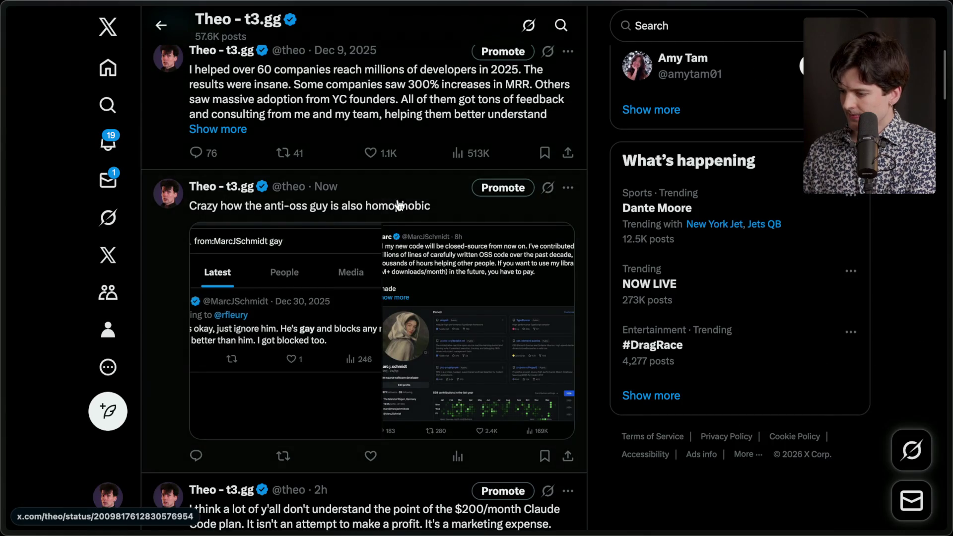
{"action": "scroll", "coordinate": [402, 206], "scroll_direction": "down", "scroll_amount": 2}
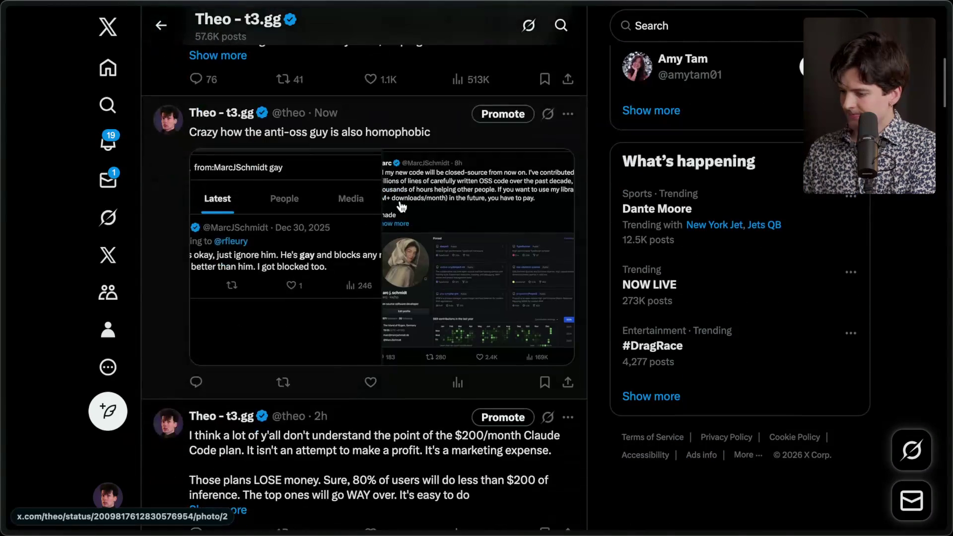
{"action": "mouse_move", "coordinate": [945, 115]}
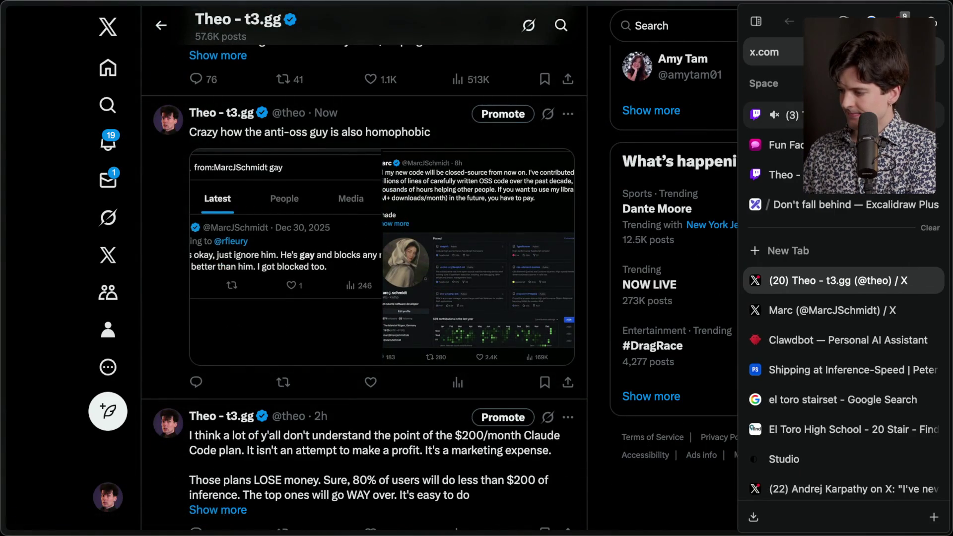
{"action": "left_click", "coordinate": [818, 115]}
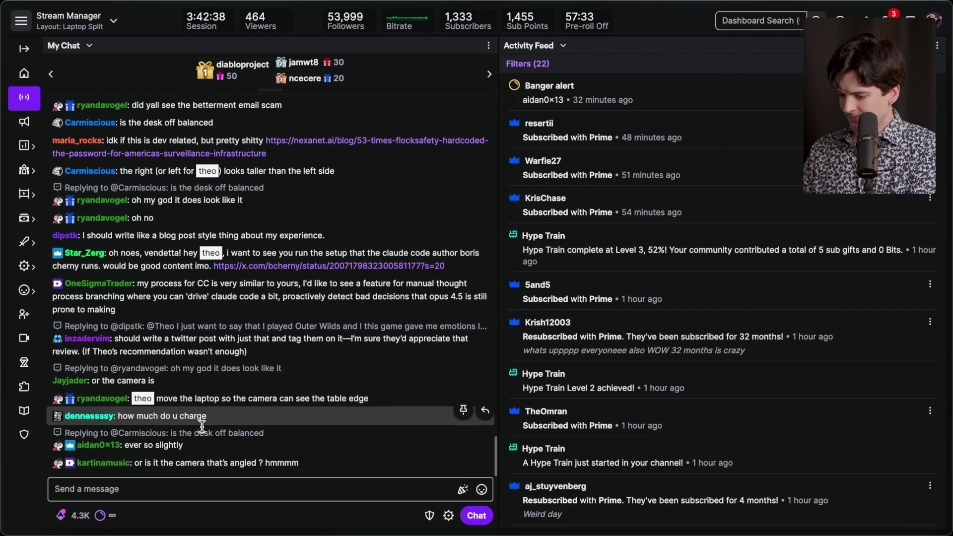
Step: Send '/marker Extra for claude code lock' in Stream Manager chat, then switch to the OpenCode v1.1.11 post
{"action": "left_click", "coordinate": [191, 489]}
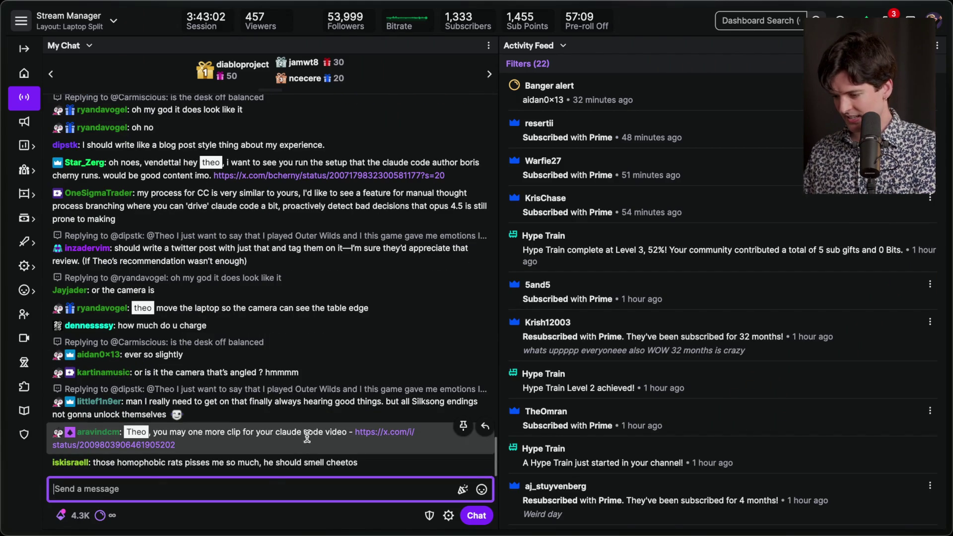
{"action": "left_click", "coordinate": [167, 445]}
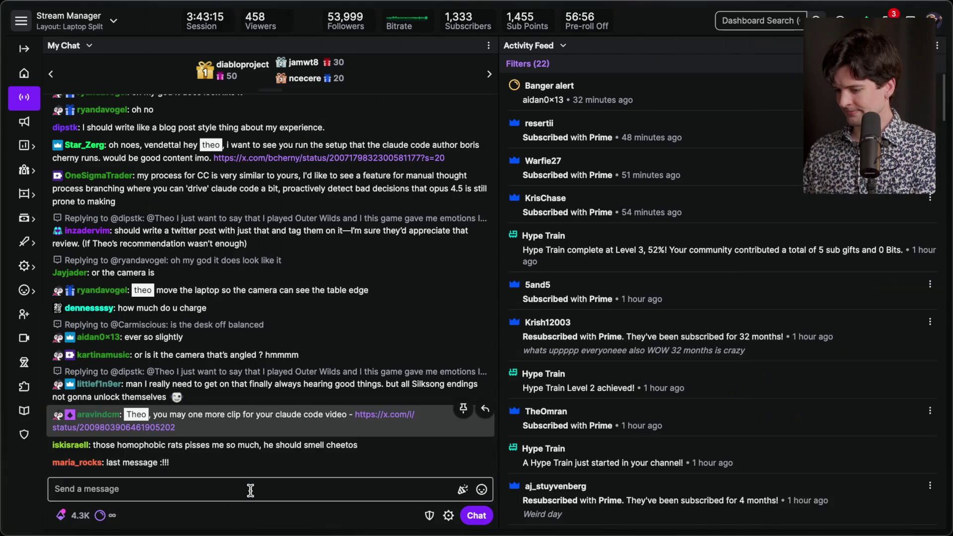
{"action": "left_click", "coordinate": [250, 490]}
{"action": "type", "text": "/marker Extra for"}
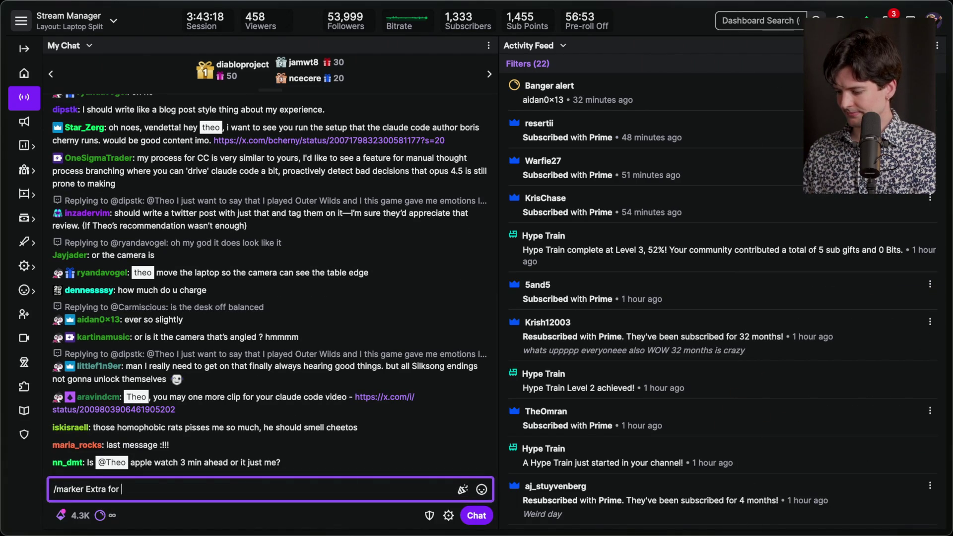
{"action": "type", "text": "claude code lock"}
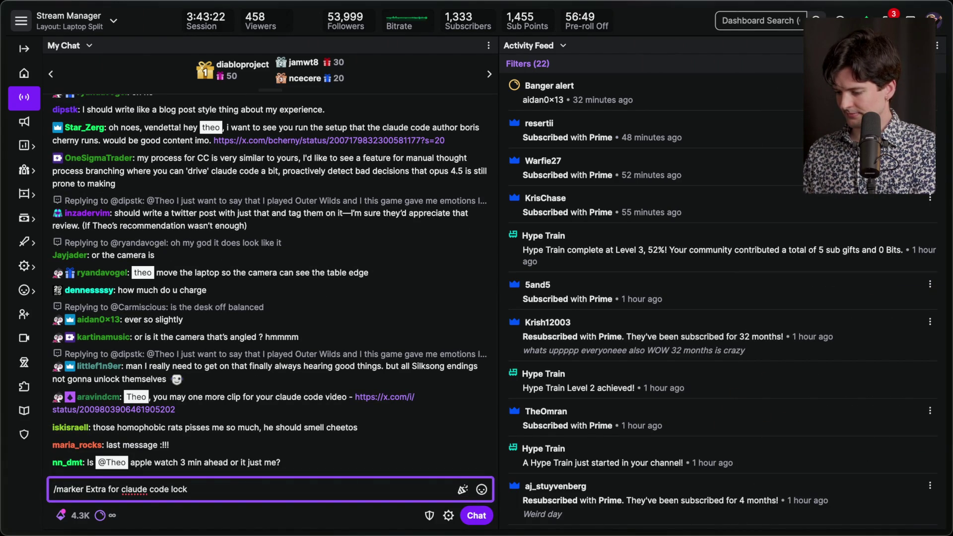
{"action": "key", "text": "Return"}
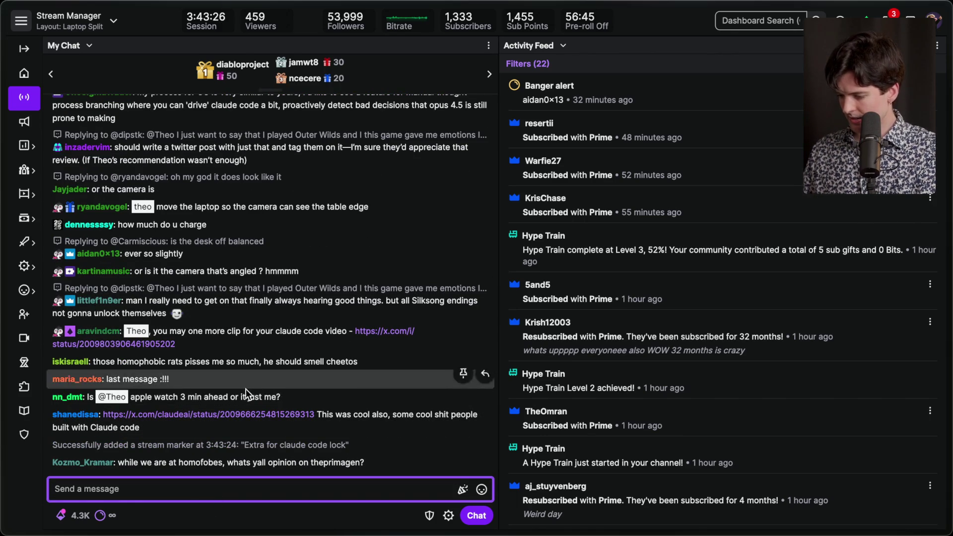
{"action": "mouse_move", "coordinate": [949, 230]}
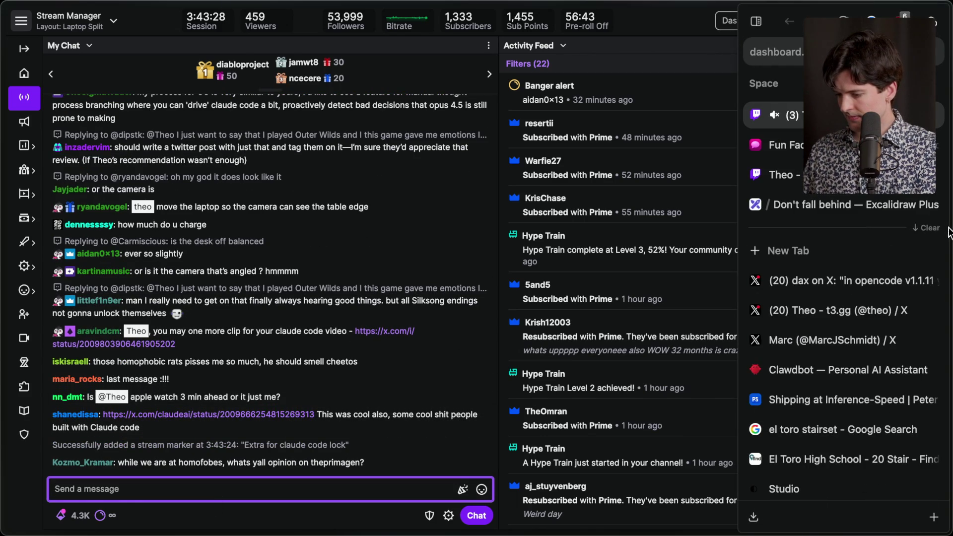
{"action": "left_click", "coordinate": [821, 283]}
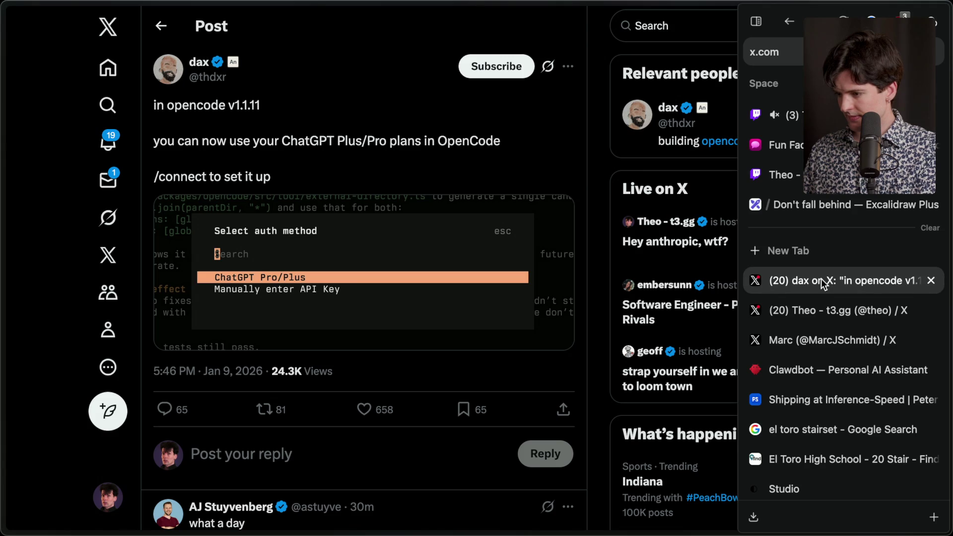
Step: Reopen the OpenCode developer's post and highlight 'ChatGPT Plus/Pro plans in OpenCode'
{"action": "left_click", "coordinate": [774, 114]}
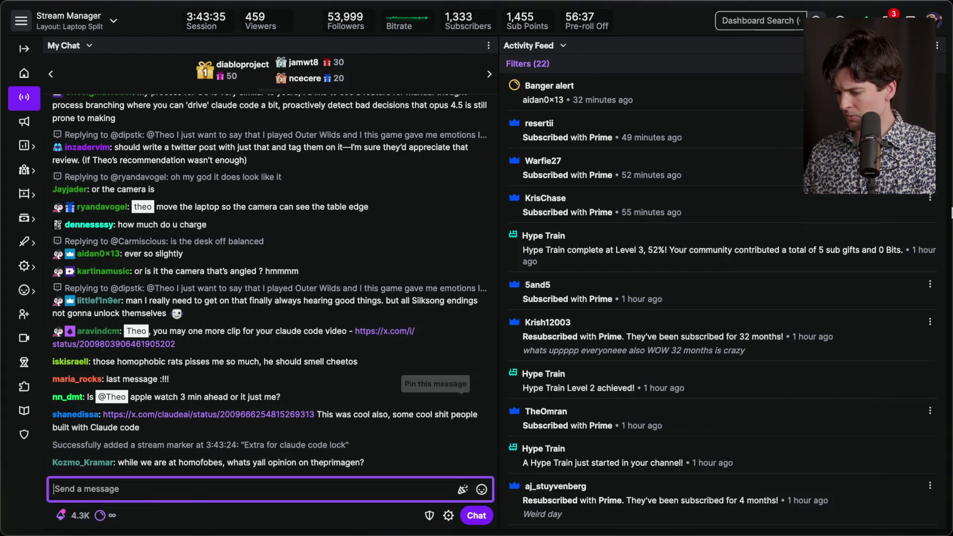
{"action": "mouse_move", "coordinate": [829, 215]}
{"action": "left_click", "coordinate": [818, 276]}
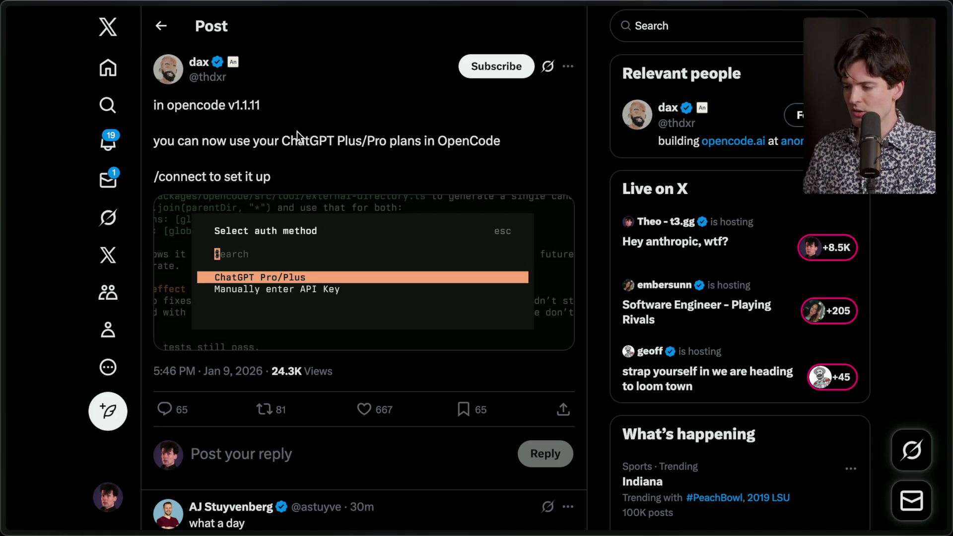
{"action": "left_click_drag", "start_coordinate": [281, 141], "coordinate": [554, 141]}
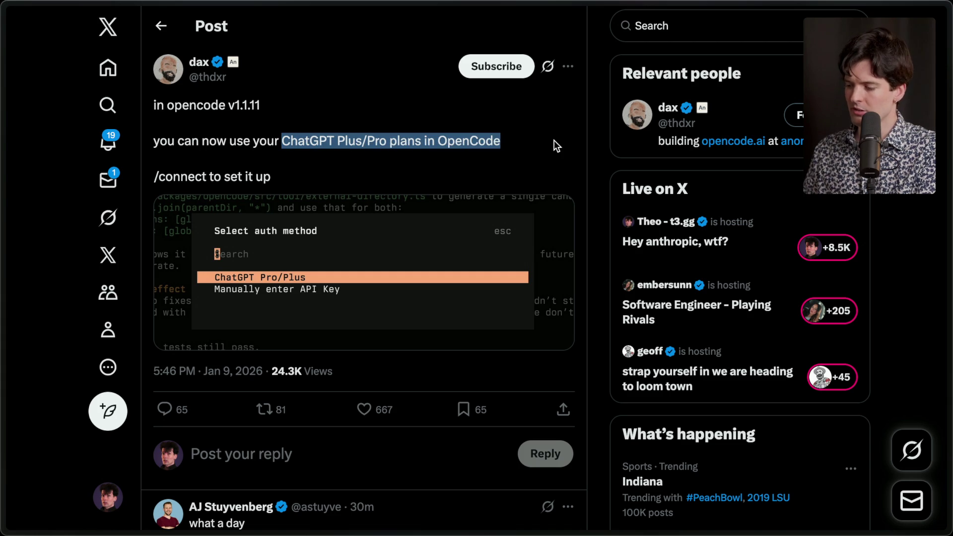
Step: Clear the highlighted text and return to the Twitch Stream Manager chat
{"action": "left_click", "coordinate": [503, 143]}
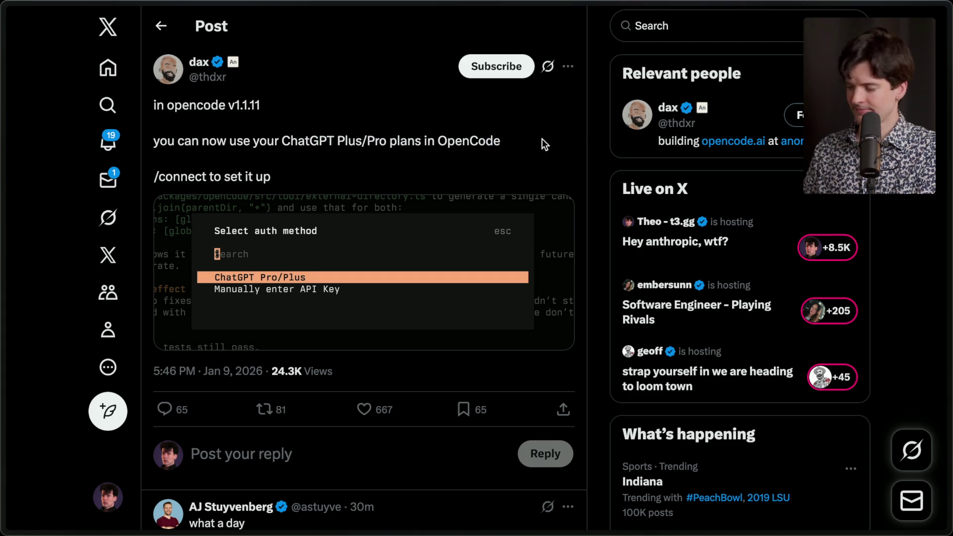
{"action": "mouse_move", "coordinate": [943, 144]}
{"action": "left_click", "coordinate": [774, 174]}
{"action": "left_click", "coordinate": [174, 461]}
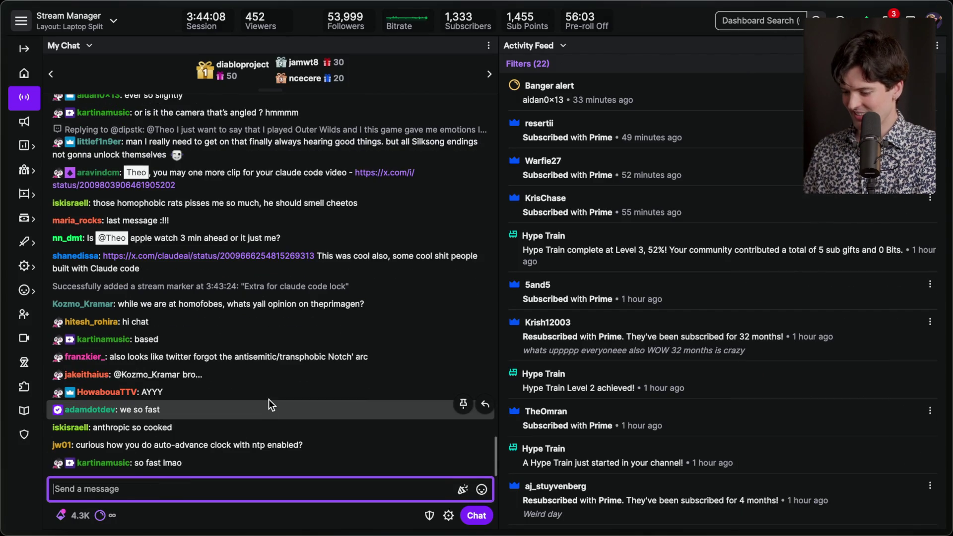
Step: Log the stream marker 'End ofe xtra' and bookmark the Claude Code post linked in chat
{"action": "type", "text": "/marker End ofe xtra"}
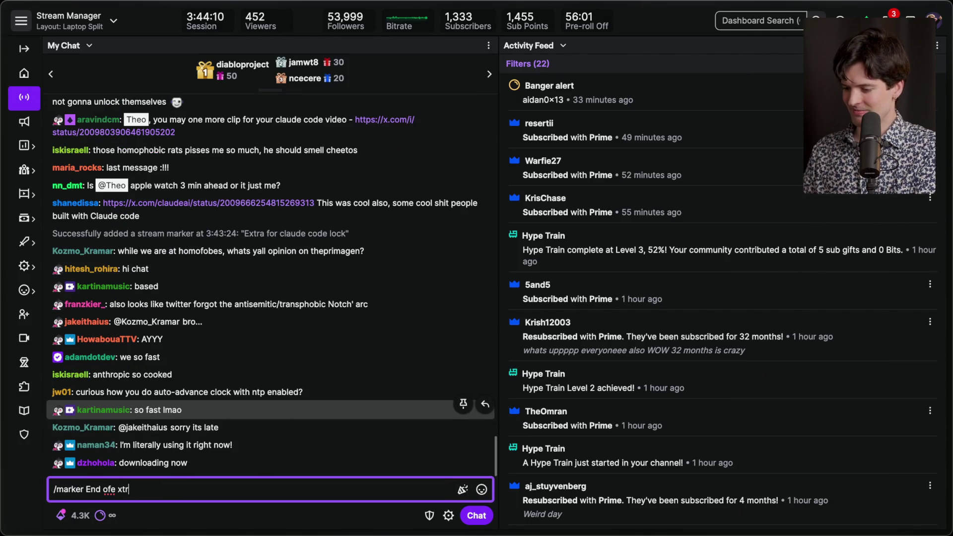
{"action": "key", "text": "Return"}
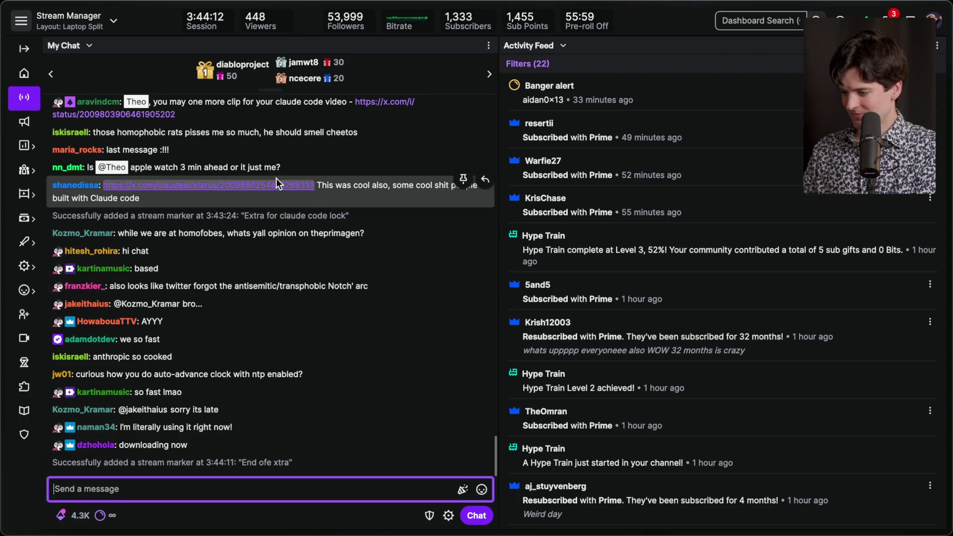
{"action": "left_click", "coordinate": [276, 183]}
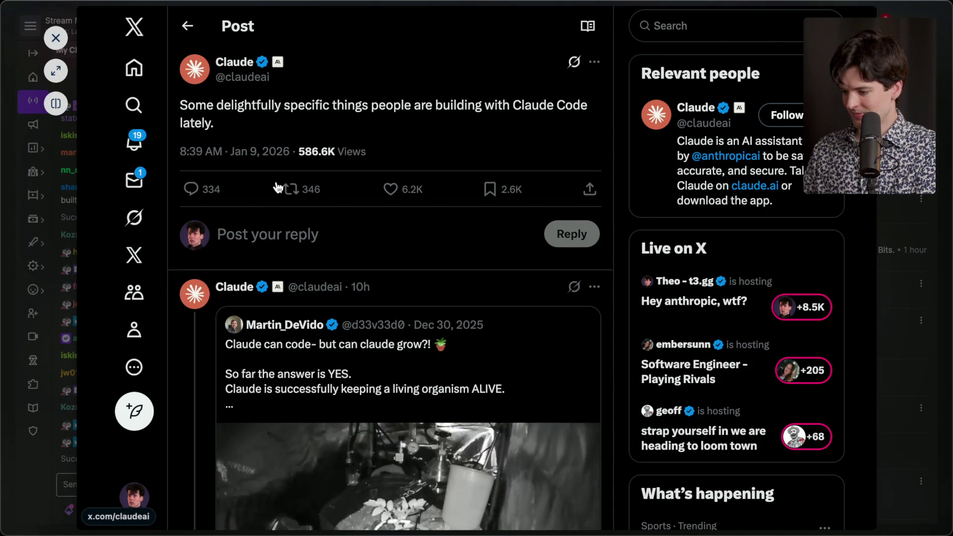
{"action": "left_click", "coordinate": [498, 193]}
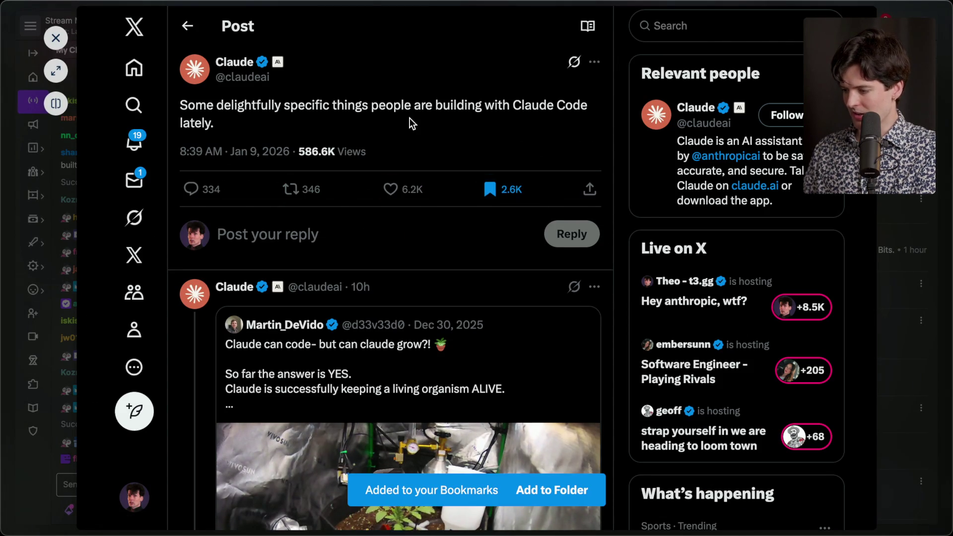
Step: Close the post overlay and open the newest post from the X profile on its own page
{"action": "key", "text": "Escape"}
{"action": "key", "text": "Escape"}
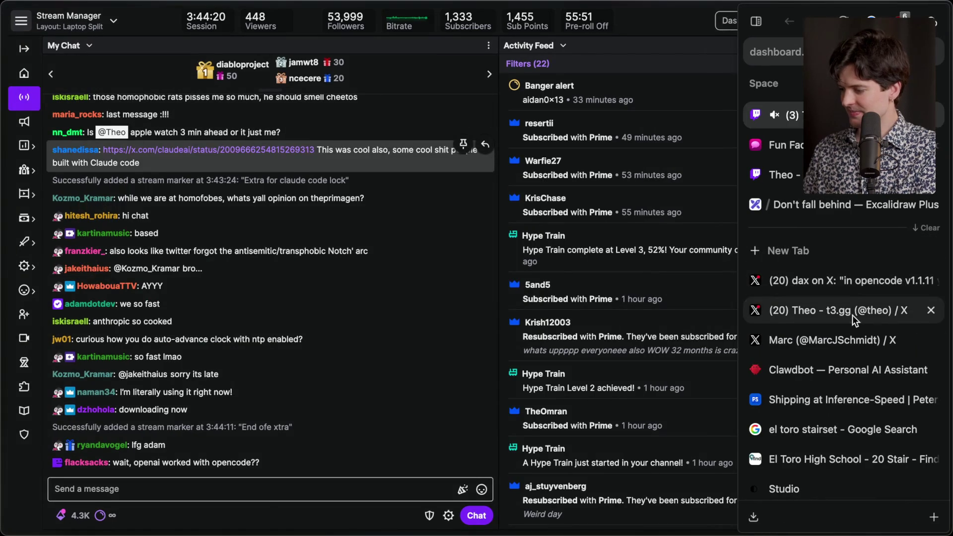
{"action": "left_click", "coordinate": [853, 315]}
{"action": "left_click", "coordinate": [322, 116]}
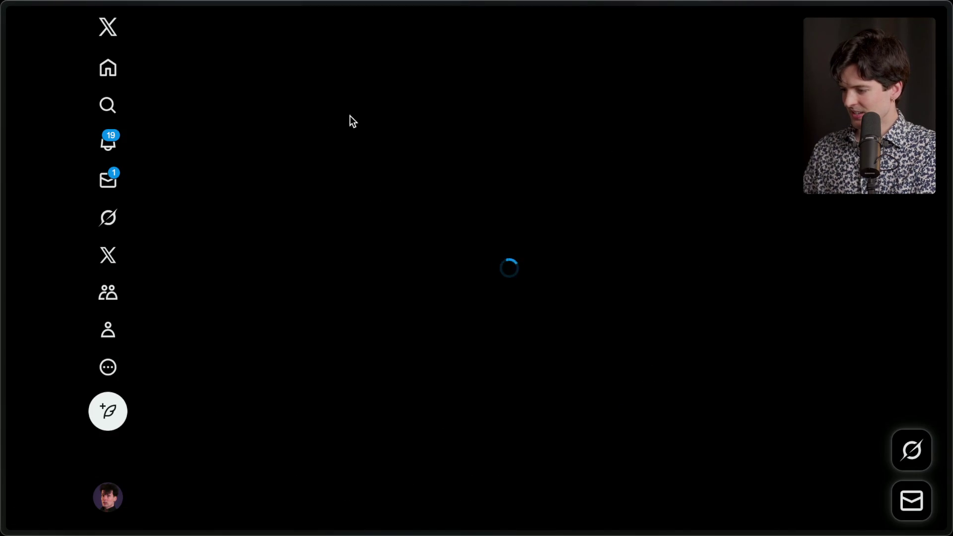
Step: Delete the post 'Crazy how the anti-oss guy is also homophobic' via its options menu
{"action": "scroll", "coordinate": [389, 172], "scroll_direction": "down", "scroll_amount": 6}
{"action": "scroll", "coordinate": [389, 172], "scroll_direction": "down", "scroll_amount": 8}
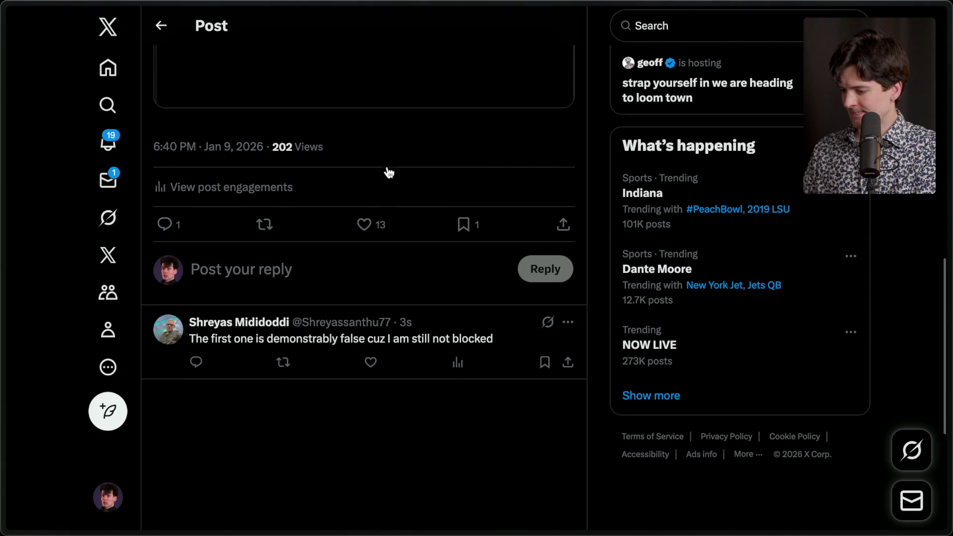
{"action": "scroll", "coordinate": [387, 169], "scroll_direction": "up", "scroll_amount": 10}
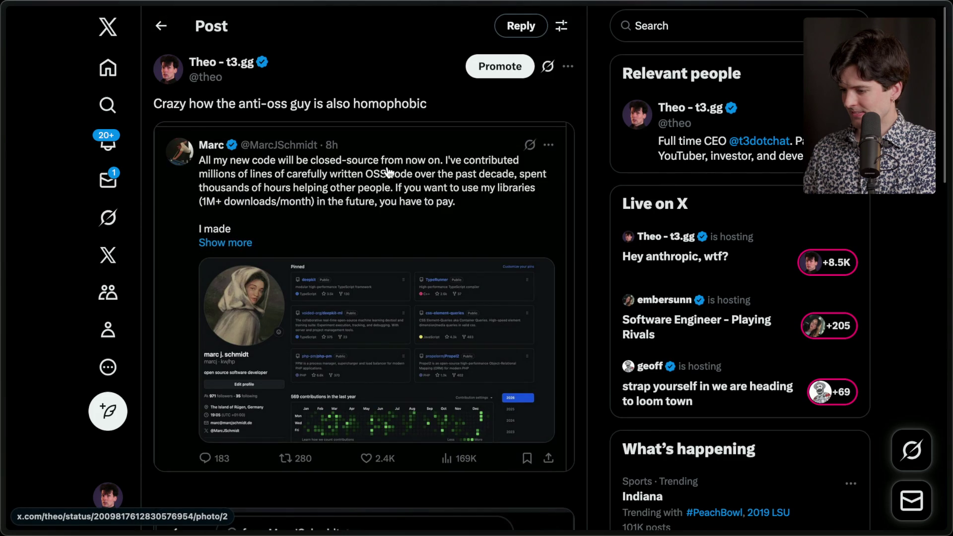
{"action": "scroll", "coordinate": [388, 172], "scroll_direction": "down", "scroll_amount": 10}
{"action": "scroll", "coordinate": [389, 172], "scroll_direction": "up", "scroll_amount": 3}
{"action": "scroll", "coordinate": [389, 172], "scroll_direction": "down", "scroll_amount": 3}
{"action": "scroll", "coordinate": [389, 172], "scroll_direction": "up", "scroll_amount": 10}
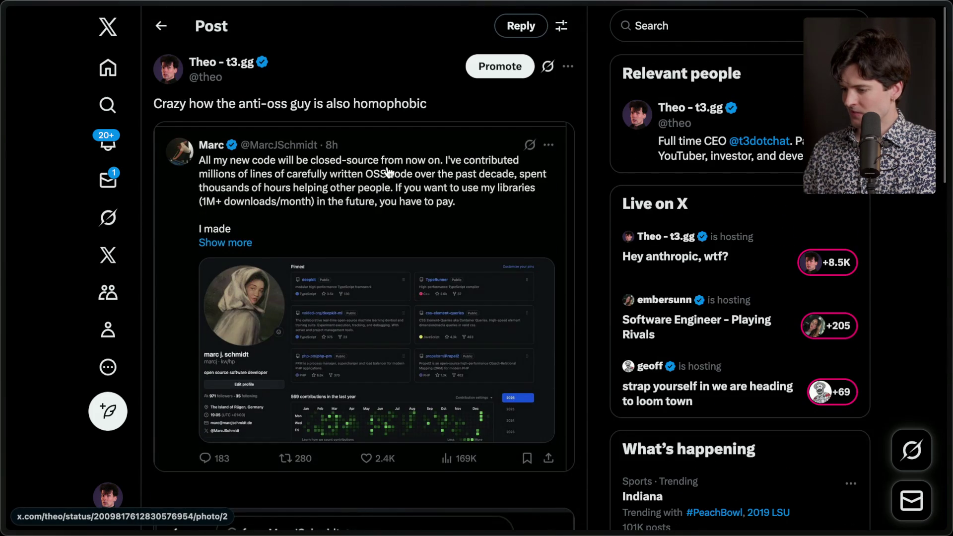
{"action": "left_click", "coordinate": [568, 67]}
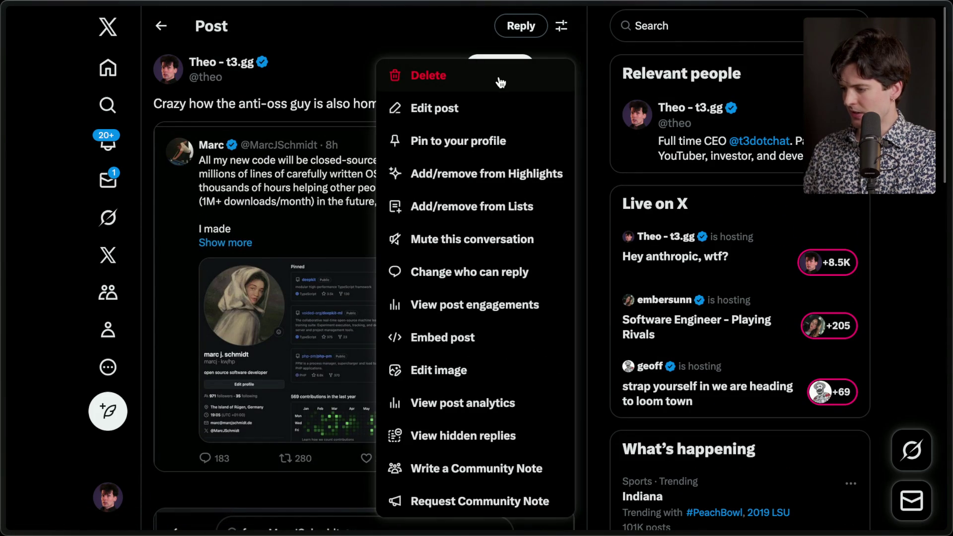
{"action": "left_click", "coordinate": [430, 74]}
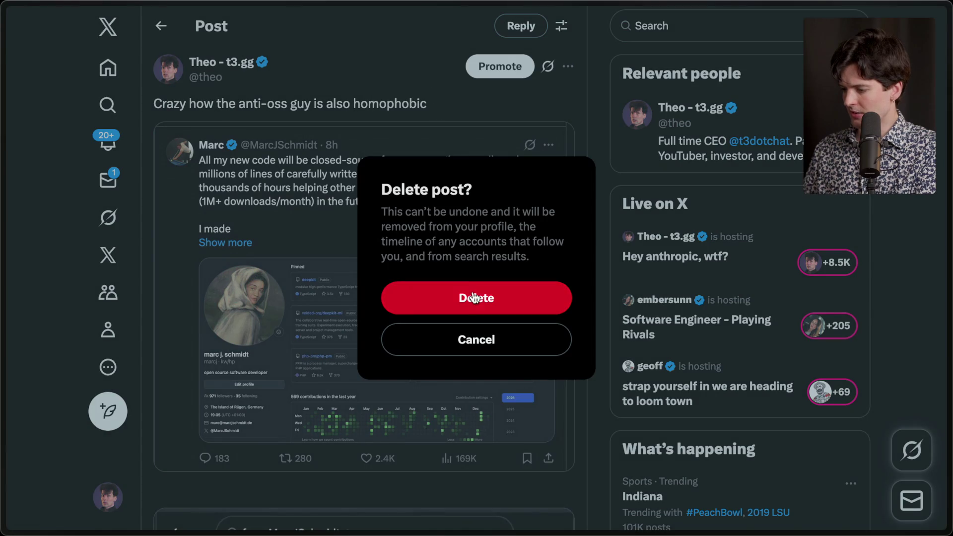
{"action": "left_click", "coordinate": [474, 302]}
{"action": "scroll", "coordinate": [472, 296], "scroll_direction": "up", "scroll_amount": 10}
{"action": "scroll", "coordinate": [472, 296], "scroll_direction": "down", "scroll_amount": 4}
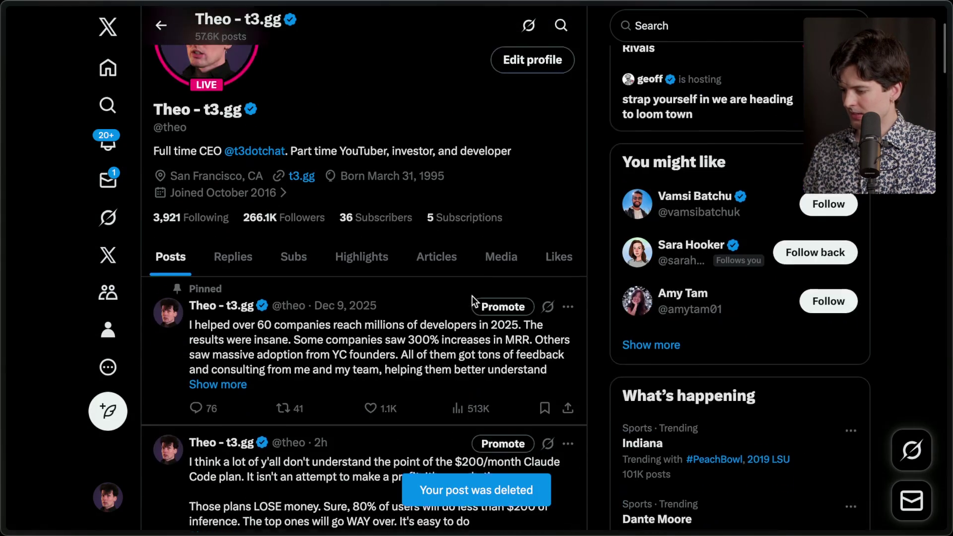
{"action": "scroll", "coordinate": [473, 302], "scroll_direction": "down", "scroll_amount": 5}
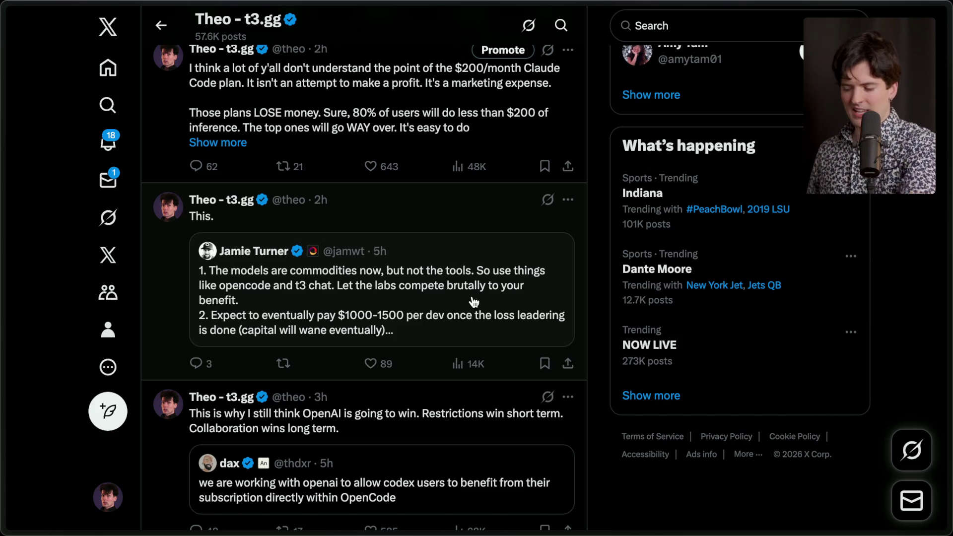
Step: Open the quoted codex-users post and go to its author's X profile
{"action": "left_click", "coordinate": [221, 479]}
{"action": "left_click", "coordinate": [201, 60]}
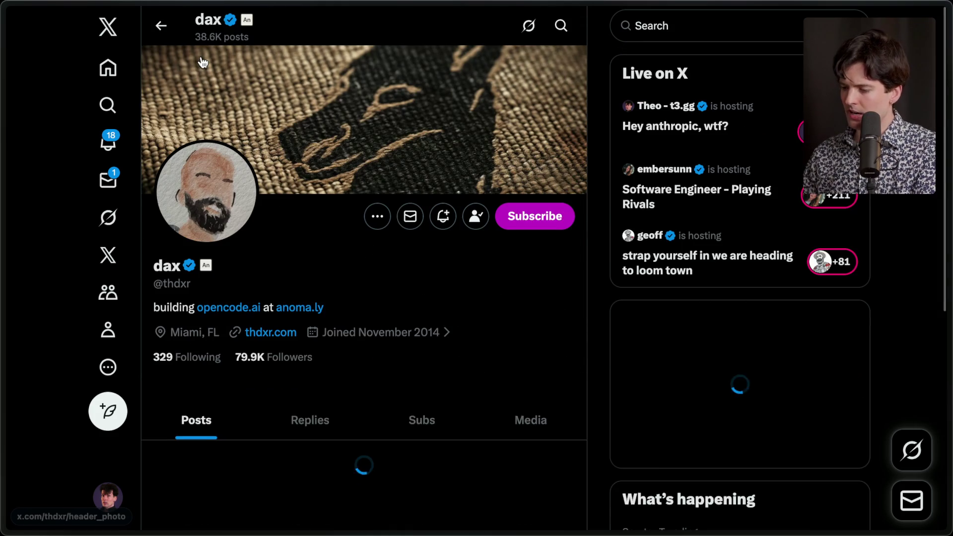
{"action": "scroll", "coordinate": [202, 61], "scroll_direction": "down", "scroll_amount": 10}
{"action": "scroll", "coordinate": [201, 61], "scroll_direction": "down", "scroll_amount": 15}
{"action": "scroll", "coordinate": [201, 60], "scroll_direction": "up", "scroll_amount": 3}
{"action": "scroll", "coordinate": [201, 62], "scroll_direction": "down", "scroll_amount": 6}
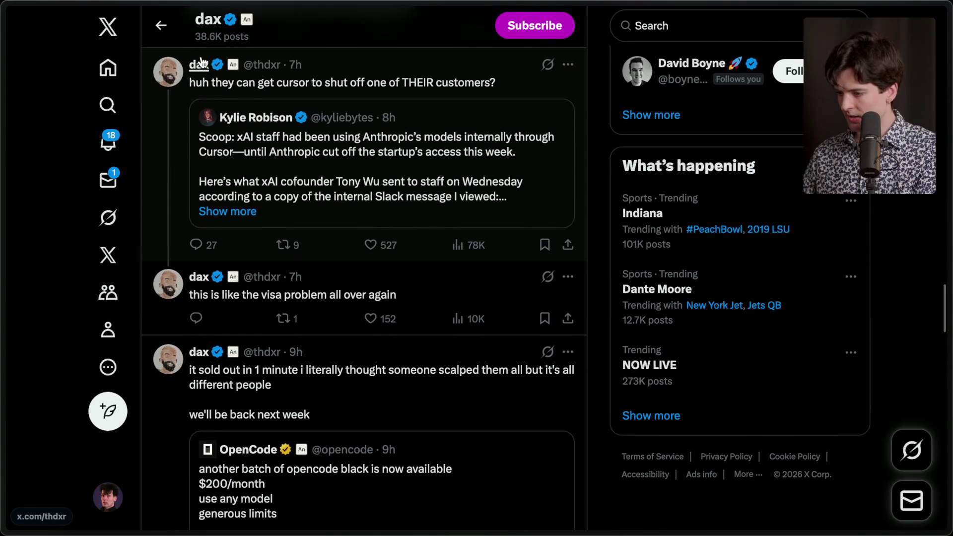
Step: Like his Cursor shut-off and visa-problem posts, then return to Stream Manager
{"action": "left_click", "coordinate": [373, 246]}
{"action": "left_click", "coordinate": [377, 318]}
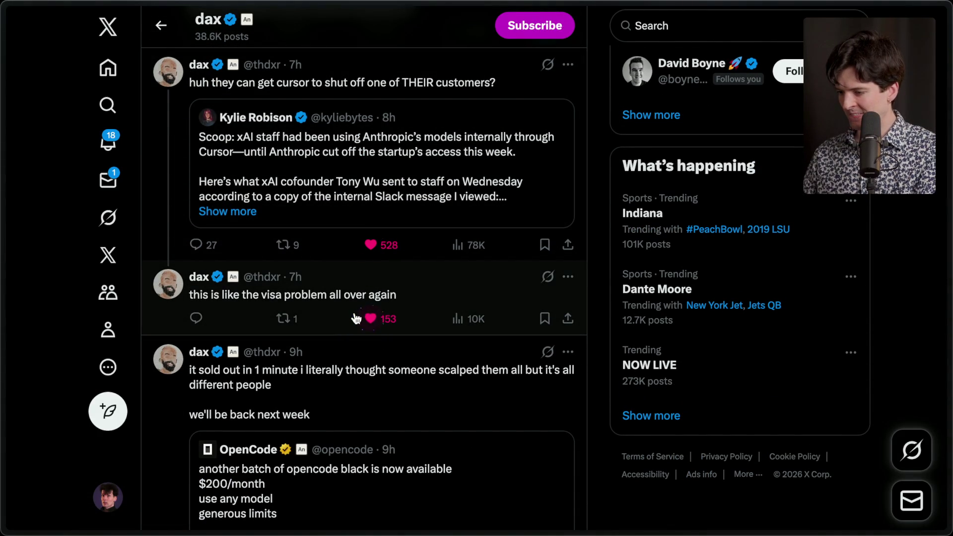
{"action": "mouse_move", "coordinate": [949, 209]}
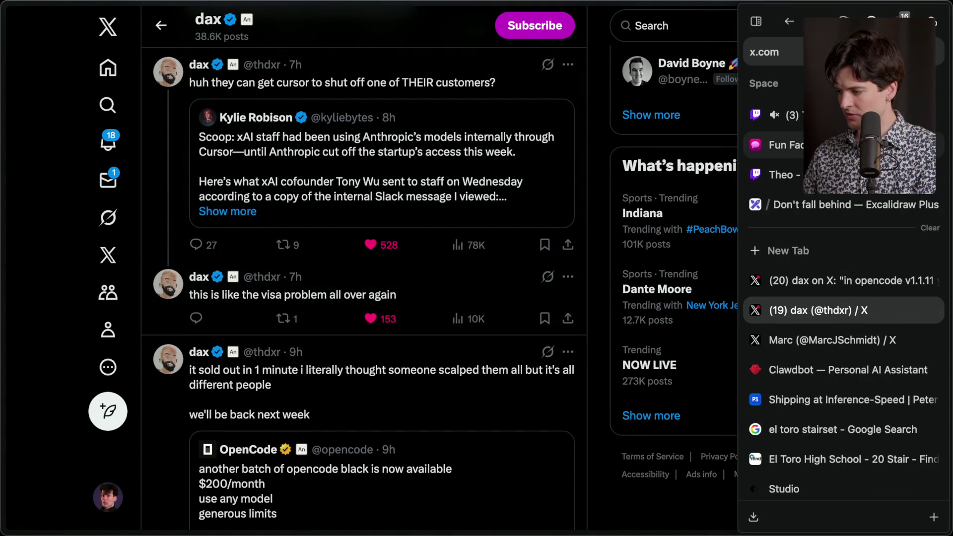
{"action": "left_click", "coordinate": [780, 115]}
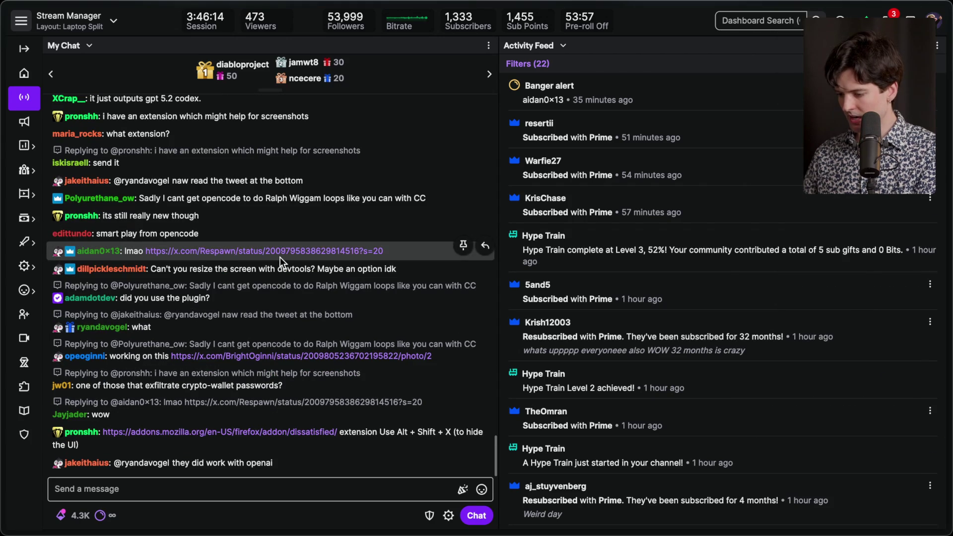
{"action": "key", "text": "super+Tab"}
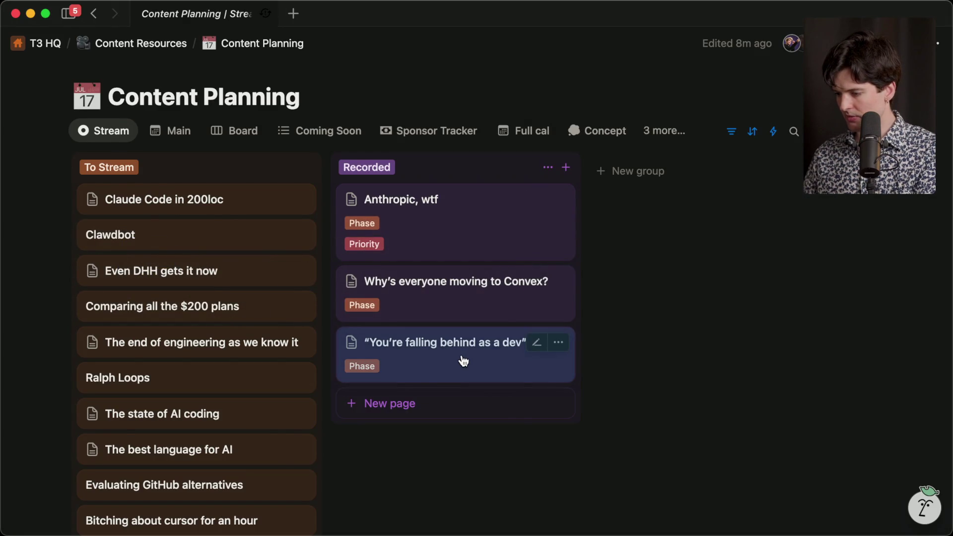
{"action": "key", "text": "super+Tab"}
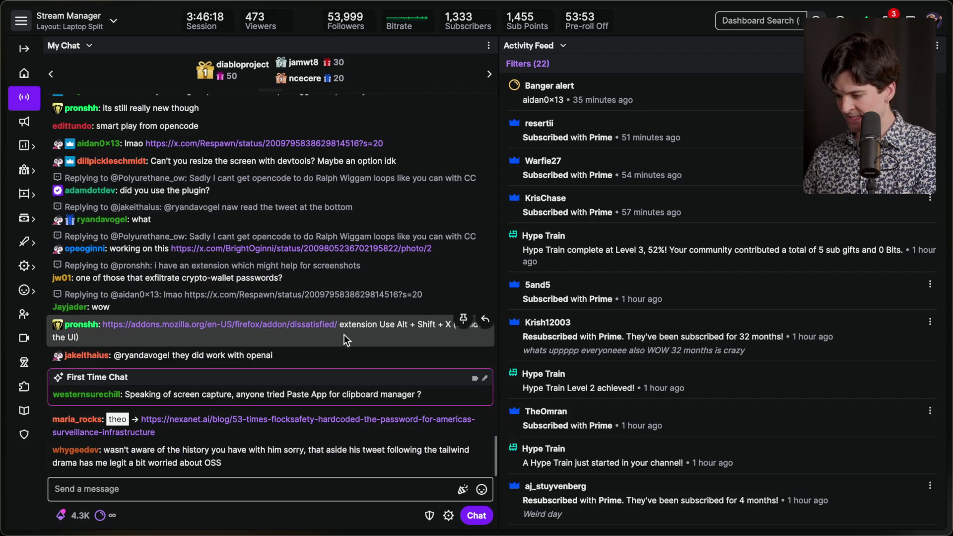
{"action": "left_click", "coordinate": [313, 491]}
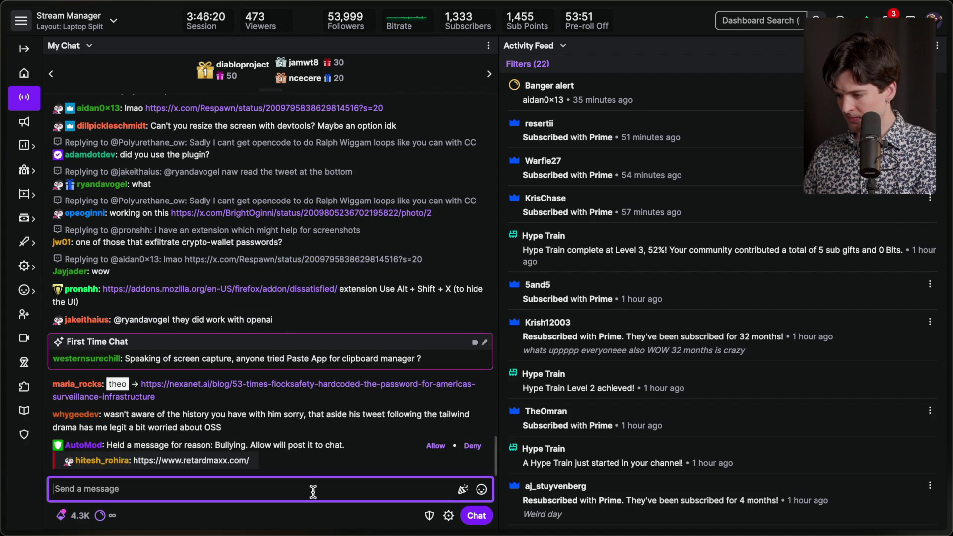
Step: Preview the Dissatisfied add-on page from chat and allow the AutoMod-held message
{"action": "left_click", "coordinate": [315, 289]}
{"action": "scroll", "coordinate": [315, 289], "scroll_direction": "down", "scroll_amount": 2}
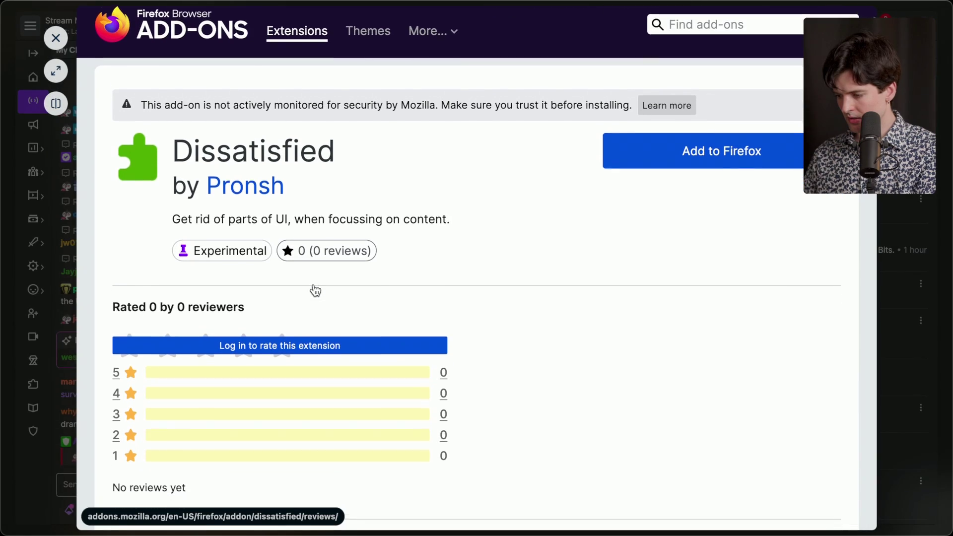
{"action": "scroll", "coordinate": [316, 289], "scroll_direction": "down", "scroll_amount": 8}
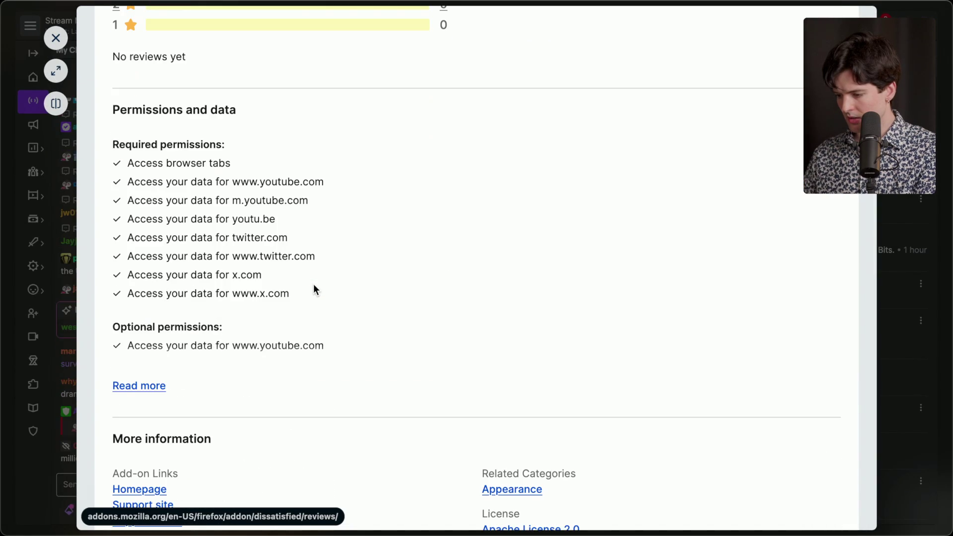
{"action": "scroll", "coordinate": [313, 289], "scroll_direction": "down", "scroll_amount": 14}
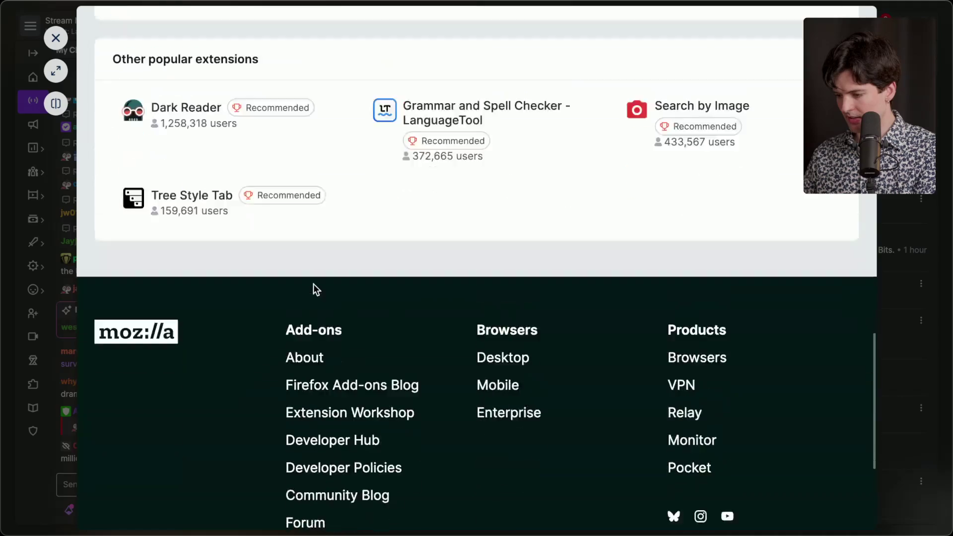
{"action": "scroll", "coordinate": [315, 290], "scroll_direction": "up", "scroll_amount": 2}
{"action": "scroll", "coordinate": [315, 283], "scroll_direction": "up", "scroll_amount": 20}
{"action": "key", "text": "Escape"}
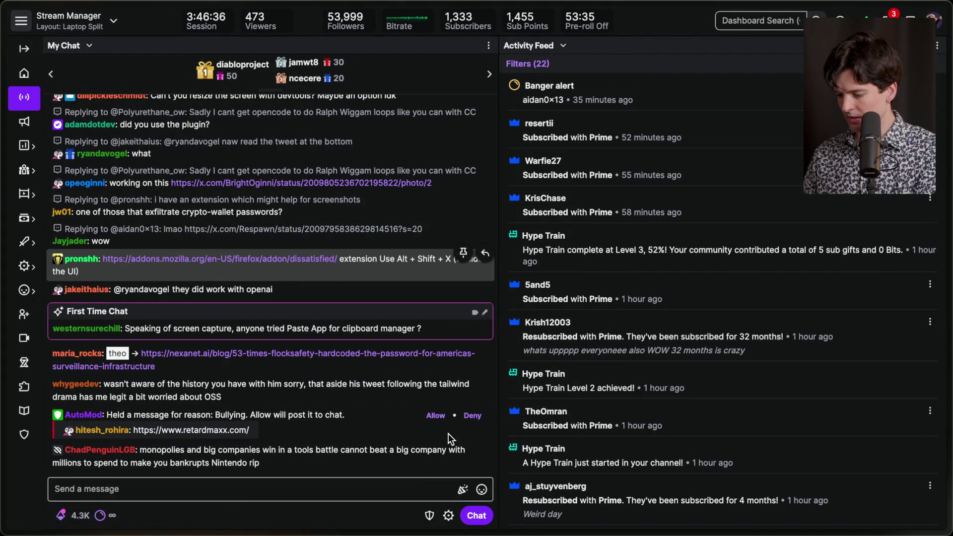
{"action": "left_click", "coordinate": [436, 417]}
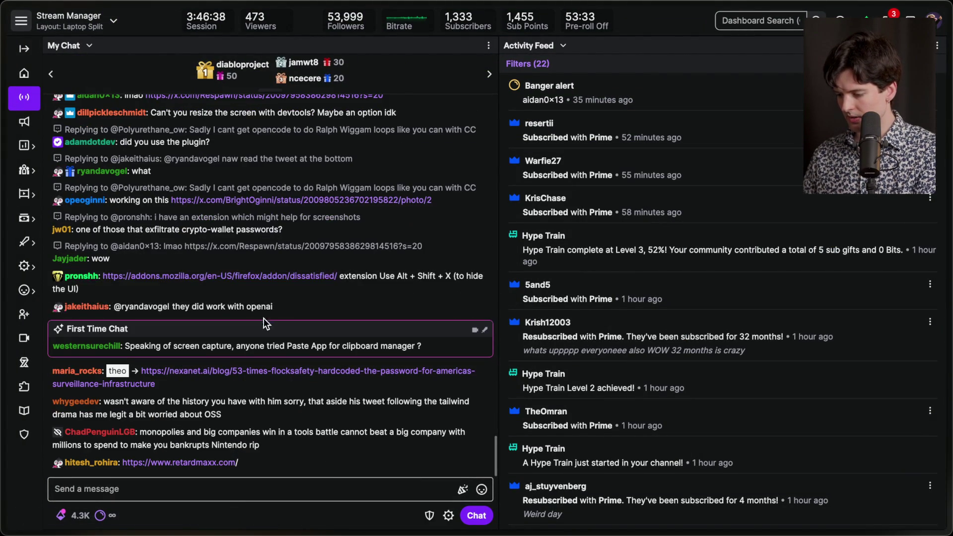
Step: Install the Dissatisfied extension in Firefox without private-window access
{"action": "left_click", "coordinate": [244, 276]}
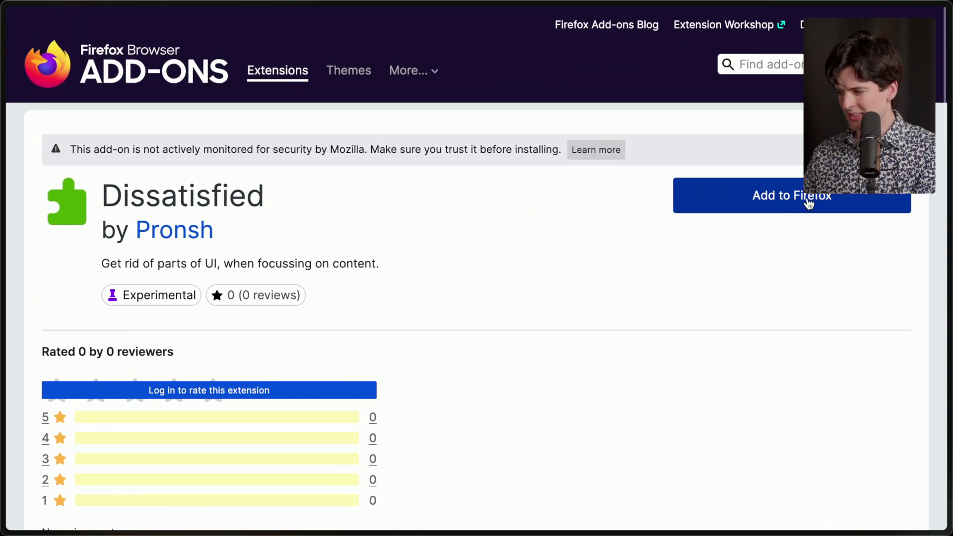
{"action": "left_click", "coordinate": [808, 203]}
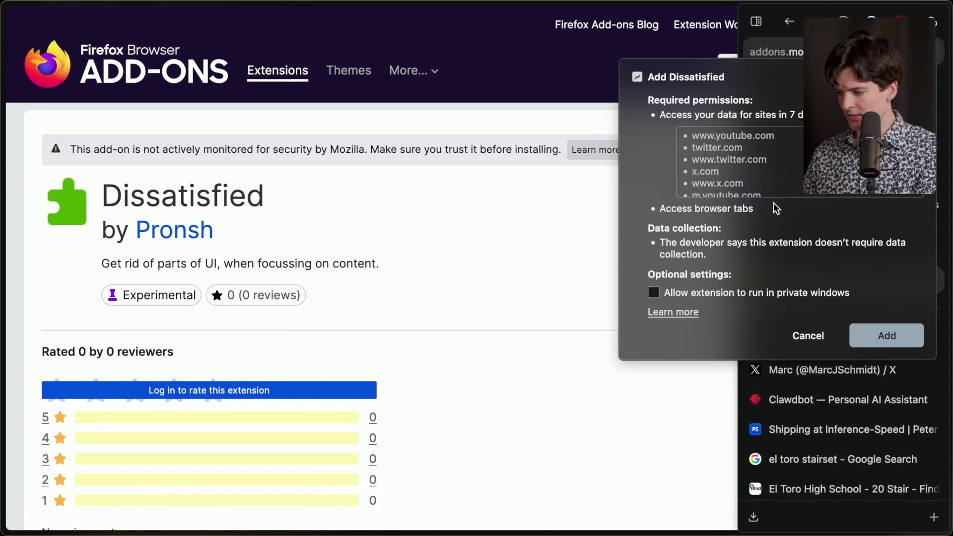
{"action": "left_click", "coordinate": [809, 295]}
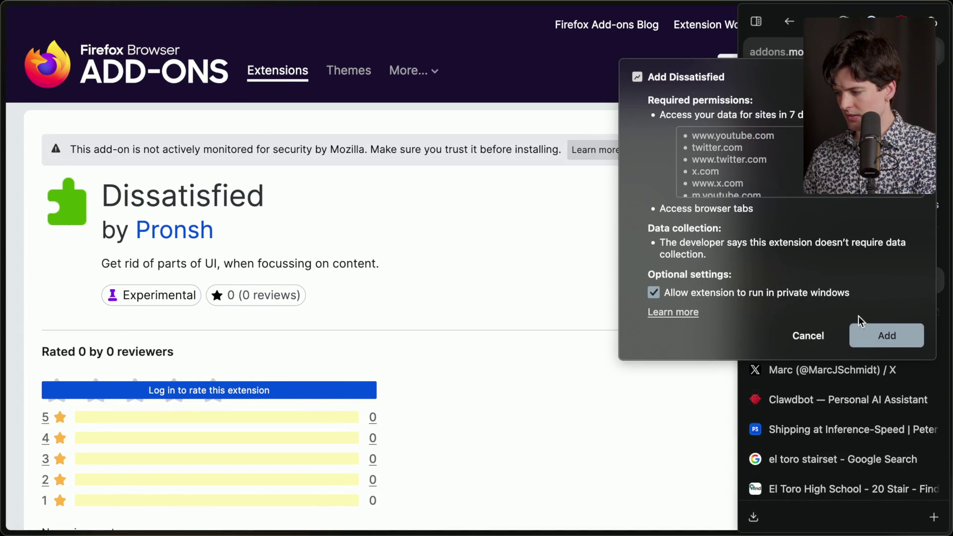
{"action": "left_click", "coordinate": [814, 290]}
{"action": "left_click", "coordinate": [875, 333]}
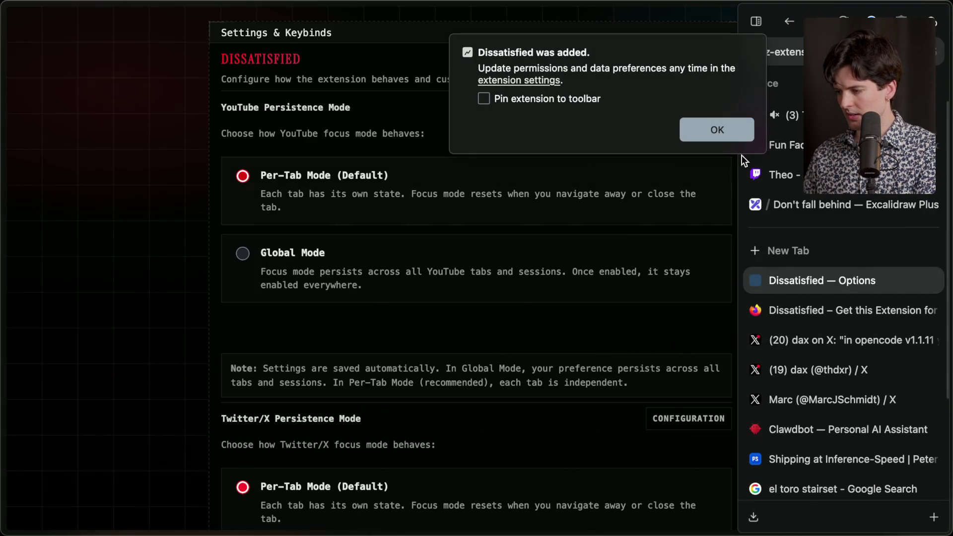
{"action": "left_click", "coordinate": [713, 130]}
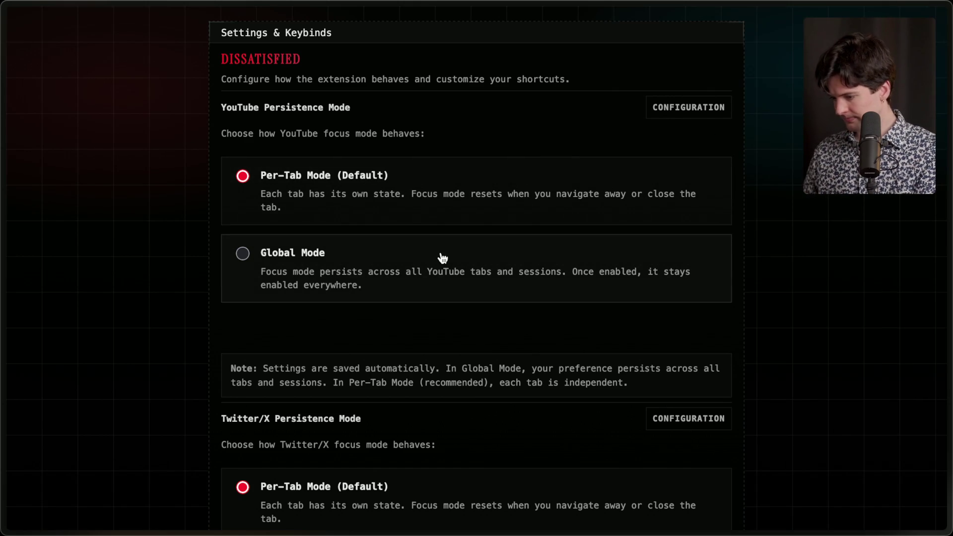
Step: Set the Dissatisfied options to Global Mode for Twitter/X focus, then go back to X
{"action": "scroll", "coordinate": [442, 257], "scroll_direction": "down", "scroll_amount": 2}
{"action": "scroll", "coordinate": [442, 258], "scroll_direction": "down", "scroll_amount": 5}
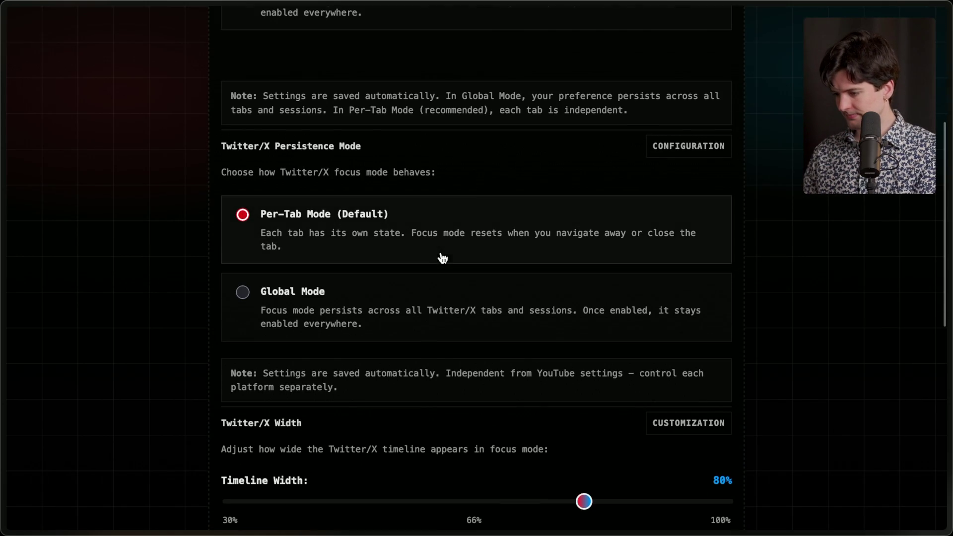
{"action": "left_click", "coordinate": [414, 303]}
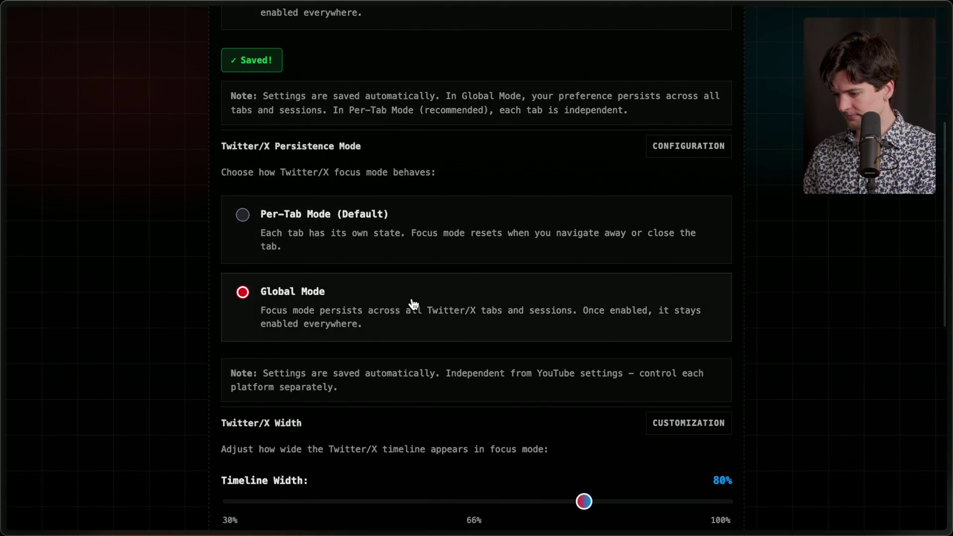
{"action": "scroll", "coordinate": [413, 303], "scroll_direction": "down", "scroll_amount": 5}
{"action": "scroll", "coordinate": [412, 298], "scroll_direction": "down", "scroll_amount": 3}
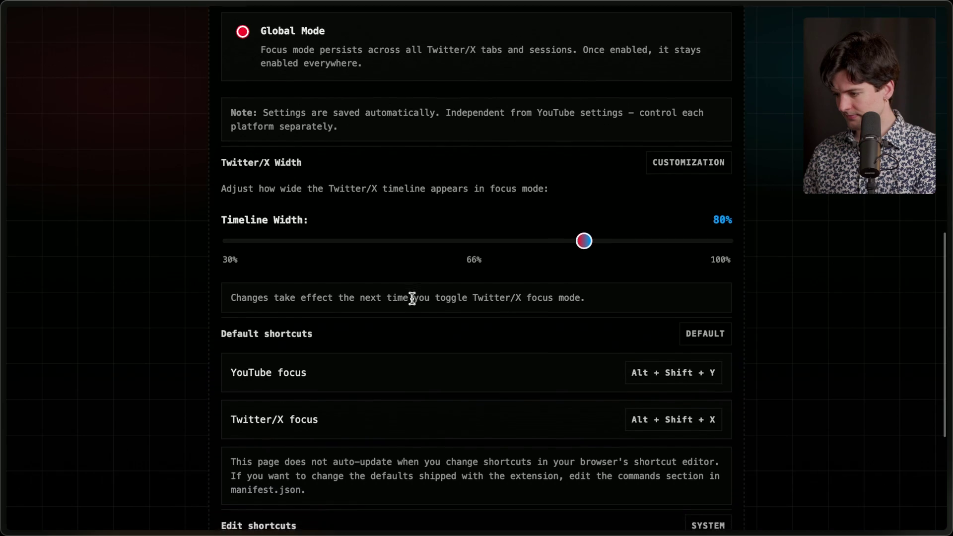
{"action": "scroll", "coordinate": [412, 298], "scroll_direction": "down", "scroll_amount": 3}
{"action": "mouse_move", "coordinate": [945, 298]}
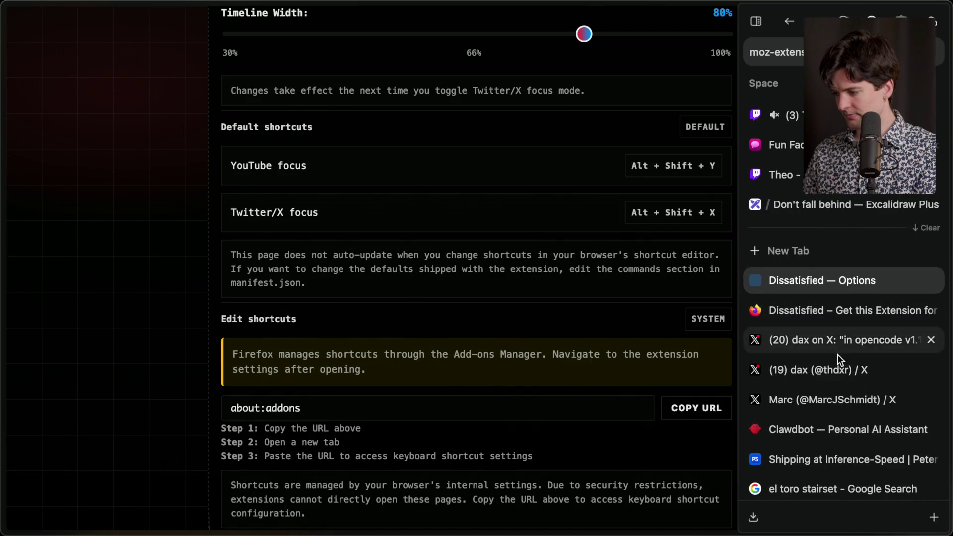
{"action": "left_click", "coordinate": [837, 362]}
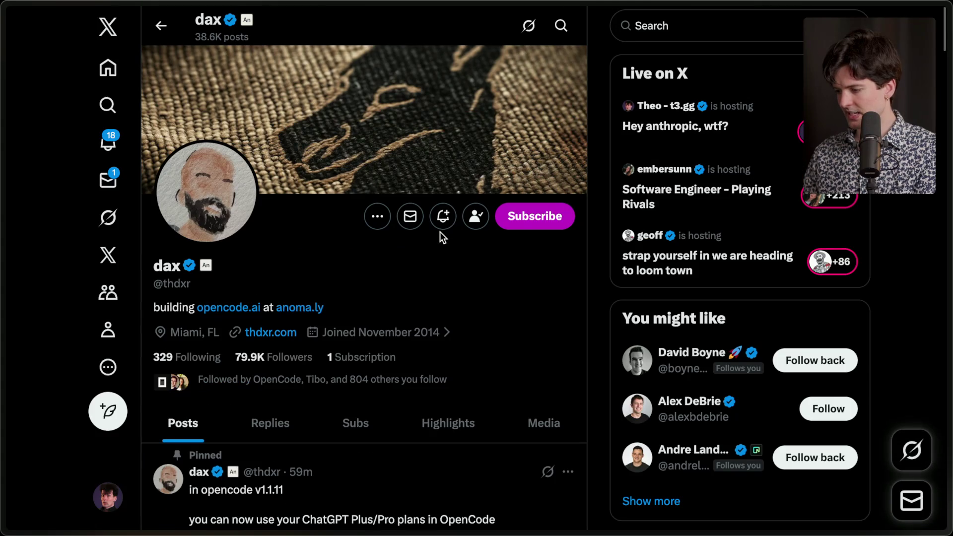
Step: Flip through the other X profile, Dissatisfied add-on and options tabs back to Stream Manager
{"action": "mouse_move", "coordinate": [949, 347]}
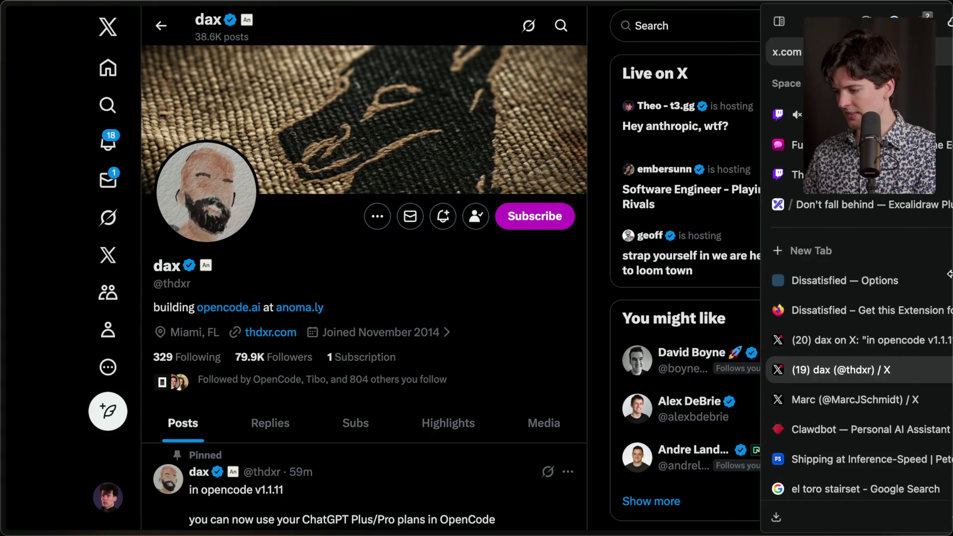
{"action": "left_click", "coordinate": [857, 402]}
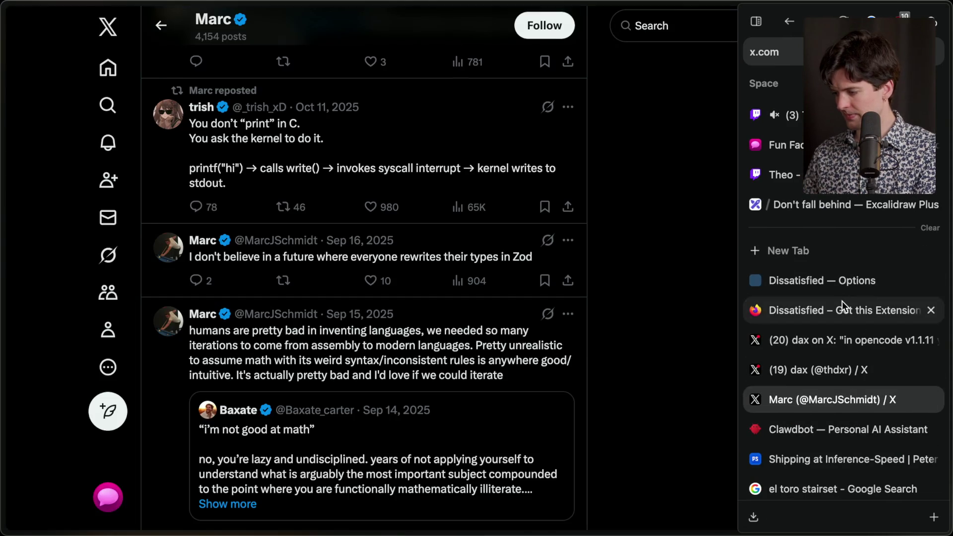
{"action": "left_click", "coordinate": [841, 301]}
{"action": "left_click", "coordinate": [853, 285]}
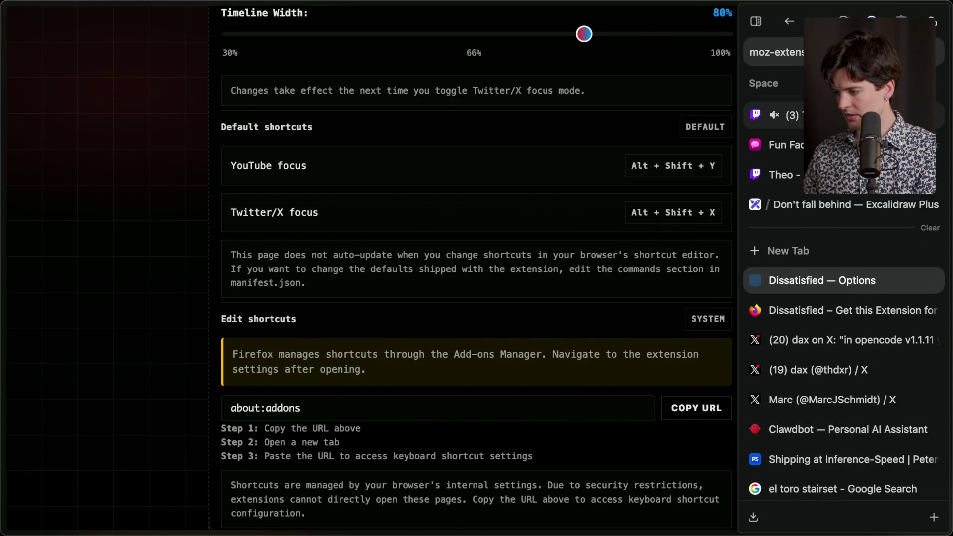
{"action": "left_click", "coordinate": [789, 115]}
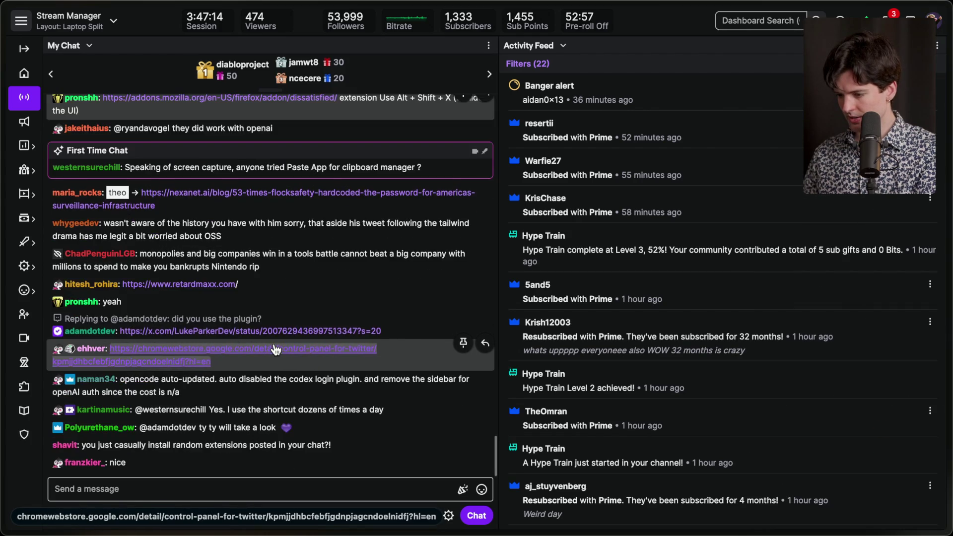
Step: Switch to the X tab showing the opencode developer's profile
{"action": "scroll", "coordinate": [279, 288], "scroll_direction": "up", "scroll_amount": 3}
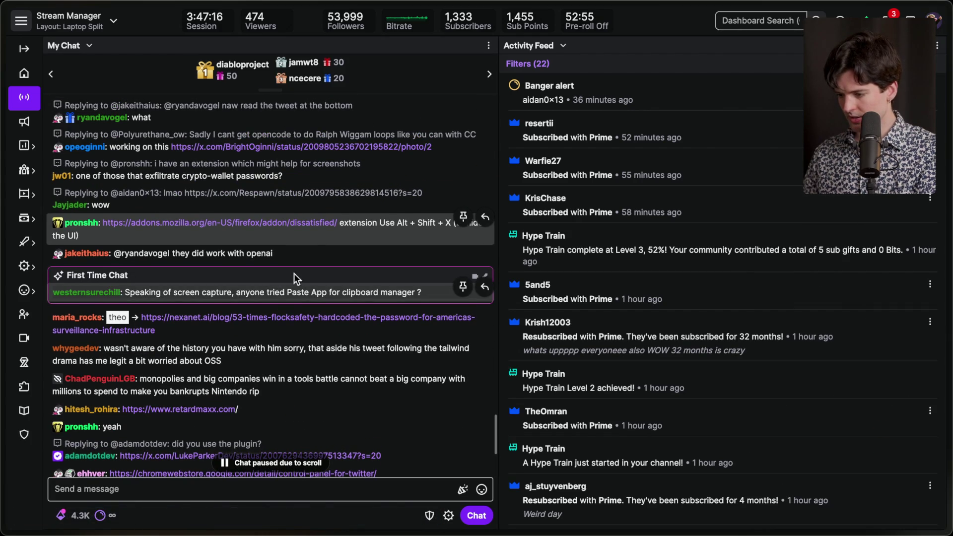
{"action": "scroll", "coordinate": [290, 255], "scroll_direction": "down", "scroll_amount": 3}
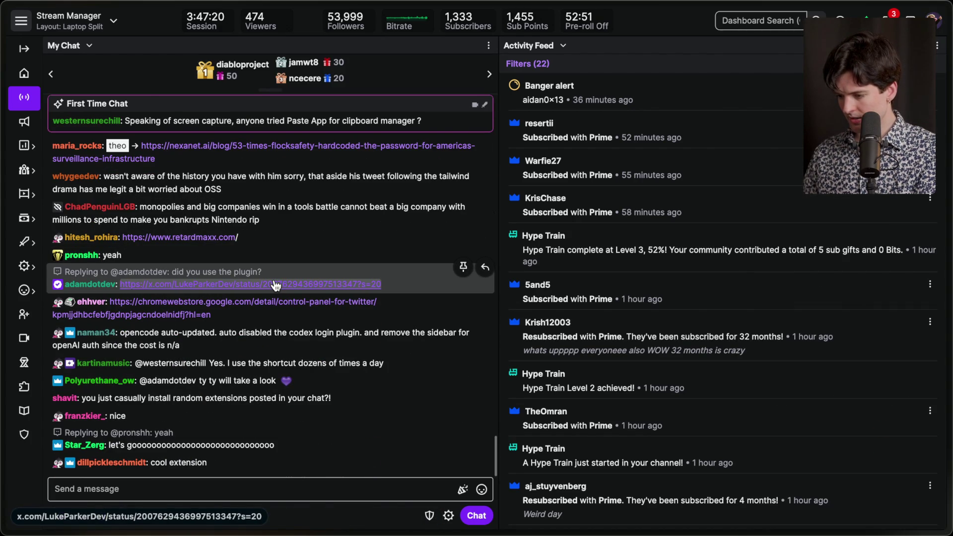
{"action": "mouse_move", "coordinate": [949, 298]}
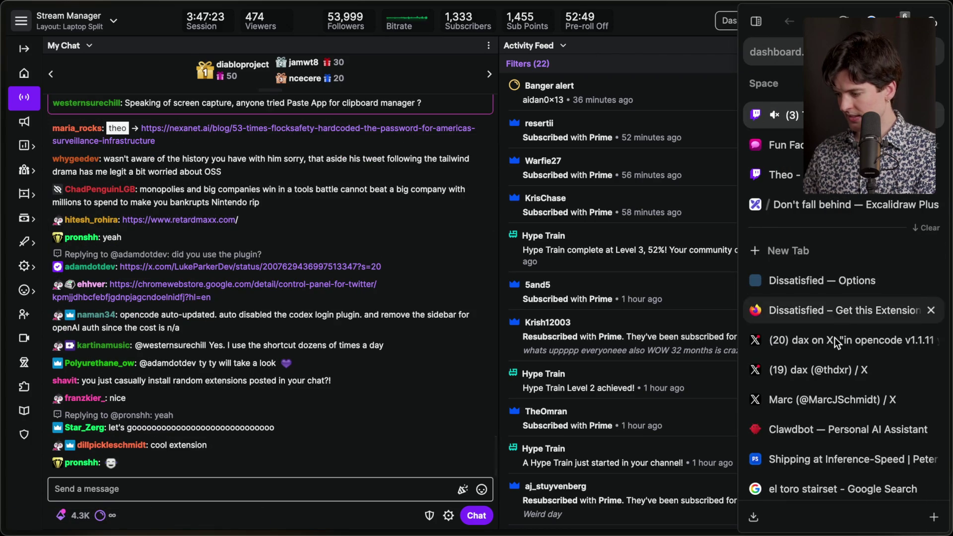
{"action": "left_click", "coordinate": [821, 362]}
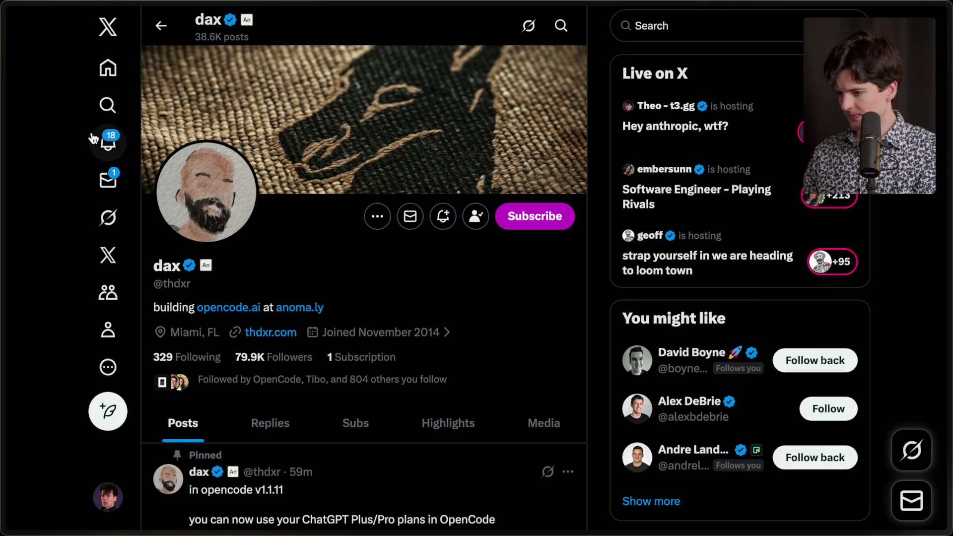
Step: Copy the anti-OSS post link from X notifications and send it in Stream Manager chat
{"action": "left_click", "coordinate": [107, 144]}
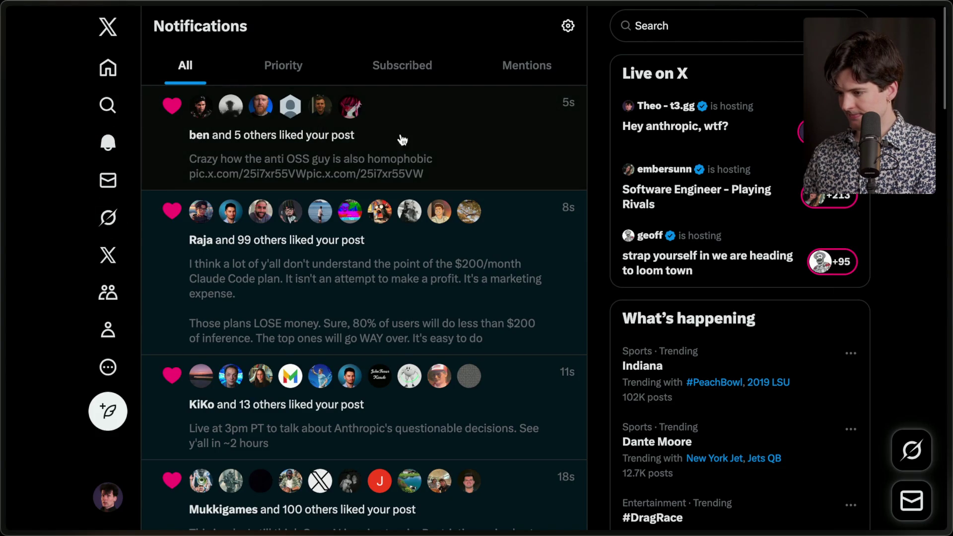
{"action": "left_click", "coordinate": [436, 145]}
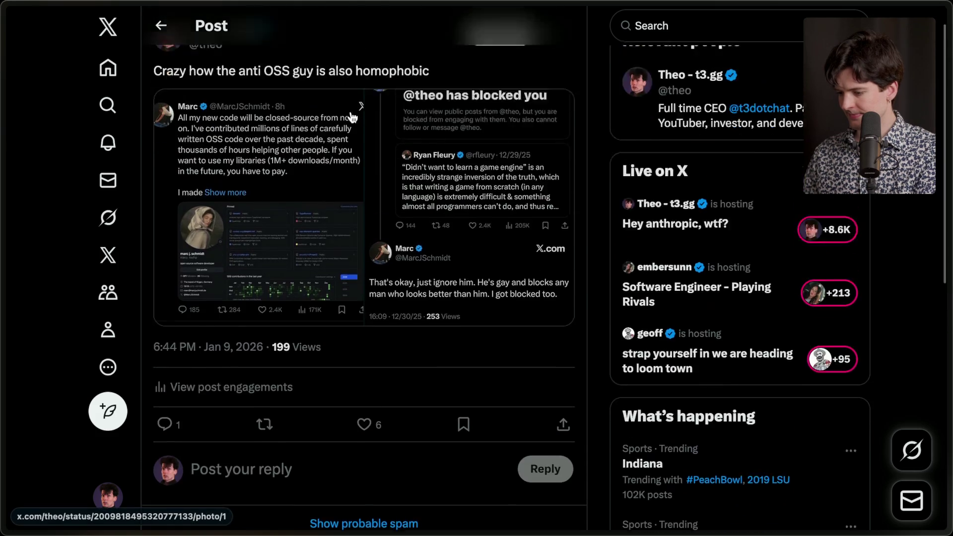
{"action": "key", "text": "super+shift+c"}
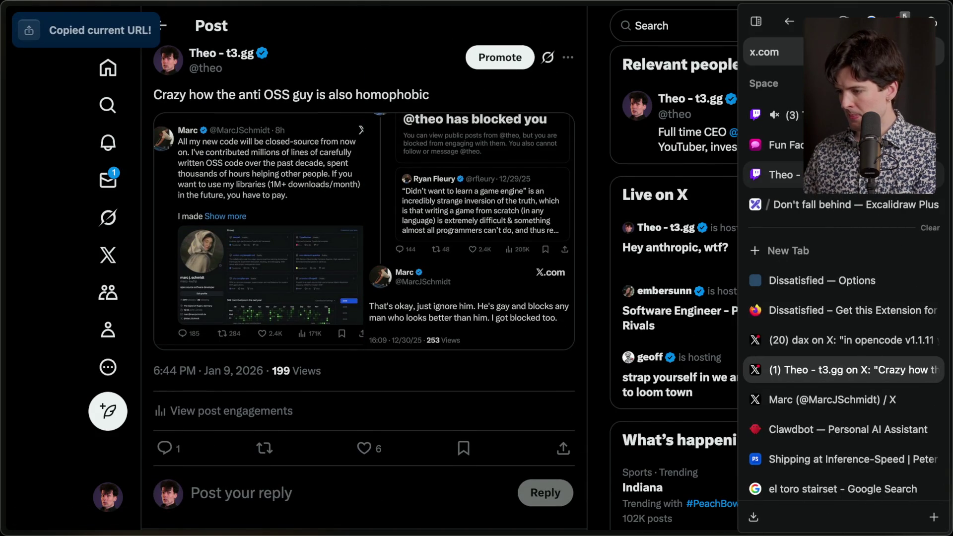
{"action": "key", "text": "super+Tab"}
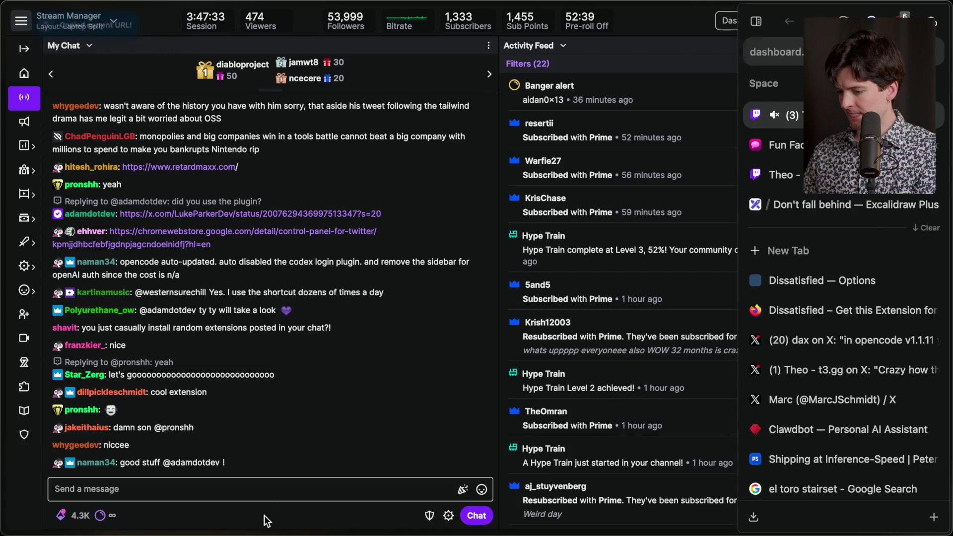
{"action": "left_click", "coordinate": [266, 491]}
{"action": "key", "text": "super+v"}
{"action": "key", "text": "Return"}
Step: Send the same post link to chat three more times
{"action": "key", "text": "super+v"}
{"action": "key", "text": "Return"}
{"action": "key", "text": "super+v"}
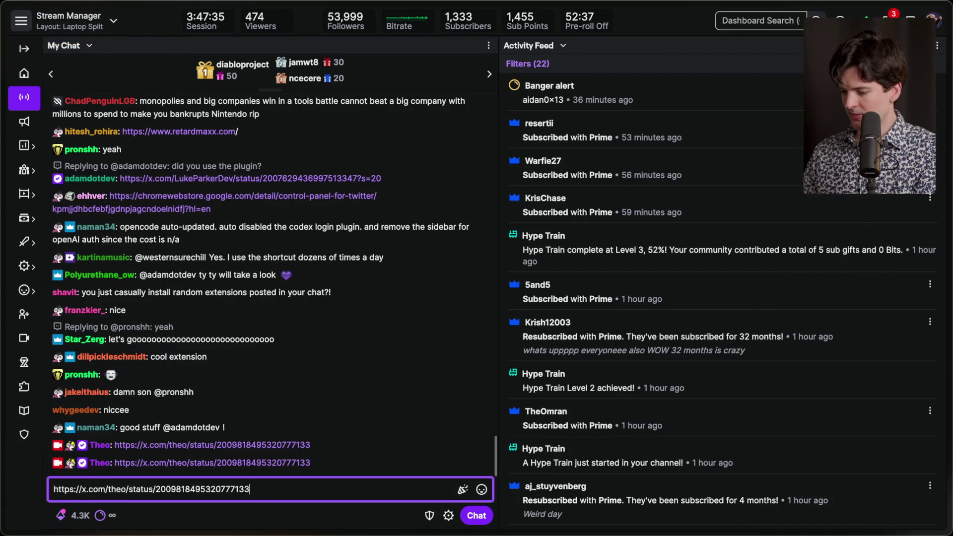
{"action": "key", "text": "Return"}
{"action": "key", "text": "super+v"}
{"action": "key", "text": "Return"}
Step: Close every leftover unpinned tab: add-on pages, X posts, Clawdbot, stairset searches and Studio
{"action": "mouse_move", "coordinate": [949, 264]}
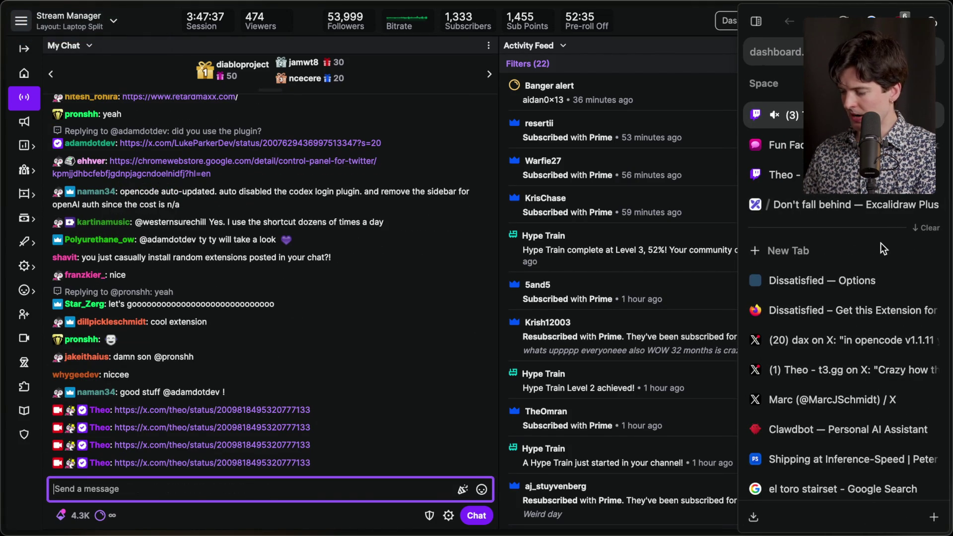
{"action": "left_click", "coordinate": [845, 285]}
{"action": "left_click", "coordinate": [841, 312]}
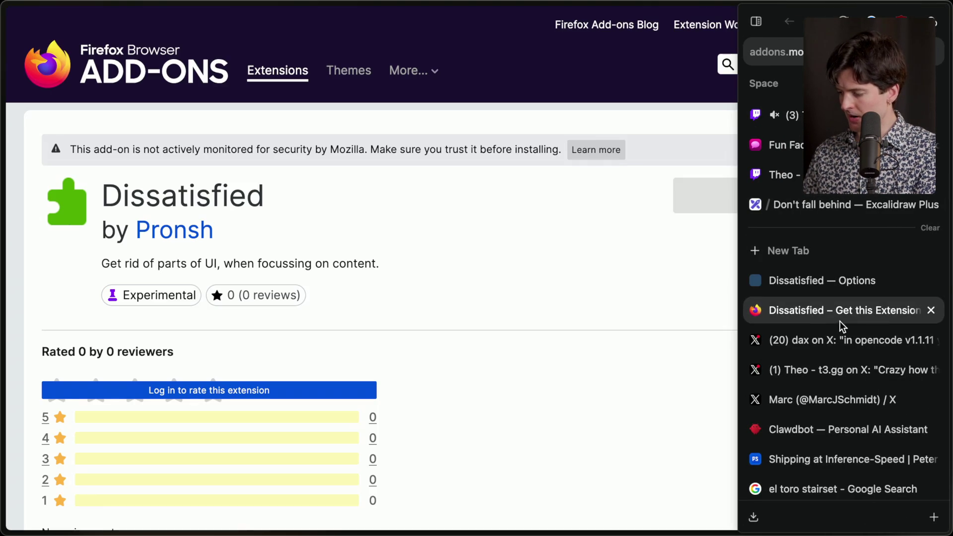
{"action": "left_click", "coordinate": [930, 310]}
{"action": "left_click", "coordinate": [930, 282]}
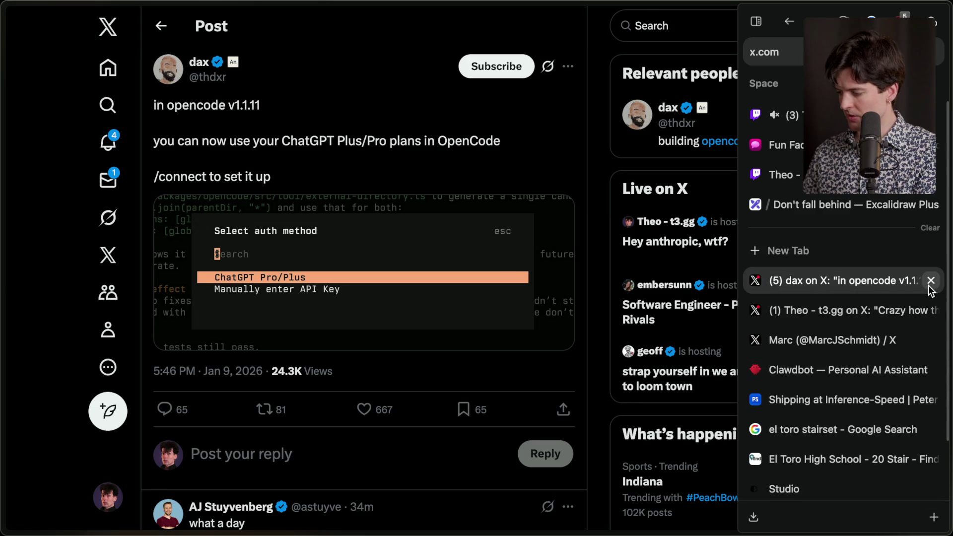
{"action": "left_click", "coordinate": [930, 282]}
{"action": "left_click", "coordinate": [930, 282]}
{"action": "left_click", "coordinate": [930, 282]}
{"action": "left_click", "coordinate": [930, 282]}
{"action": "left_click", "coordinate": [931, 284]}
{"action": "left_click", "coordinate": [931, 285]}
{"action": "left_click", "coordinate": [932, 286]}
{"action": "left_click", "coordinate": [931, 287]}
{"action": "left_click", "coordinate": [931, 287]}
{"action": "left_click", "coordinate": [931, 287]}
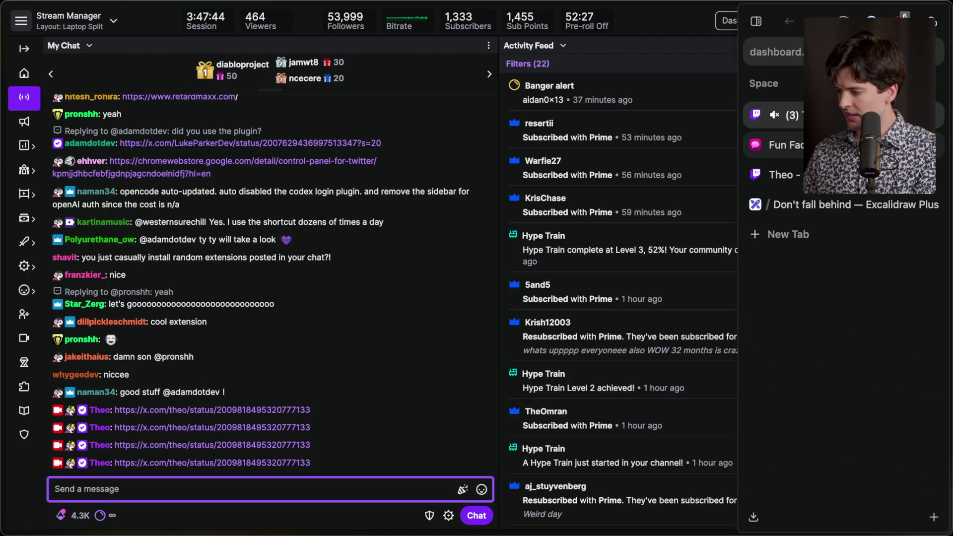
Step: Load the Twitch home page in a new tab and expand the live followed channels
{"action": "left_click", "coordinate": [788, 234]}
{"action": "type", "text": "twitch.tv/"}
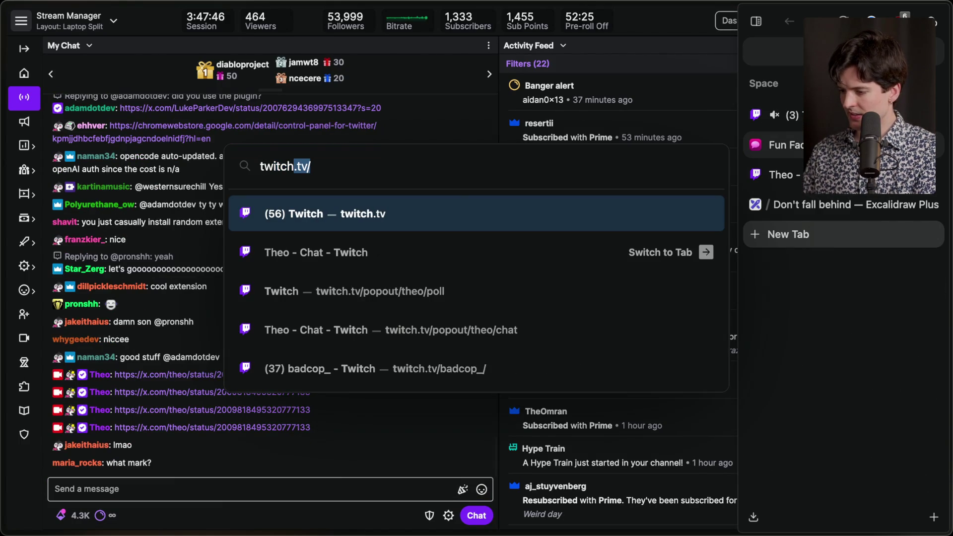
{"action": "key", "text": "Return"}
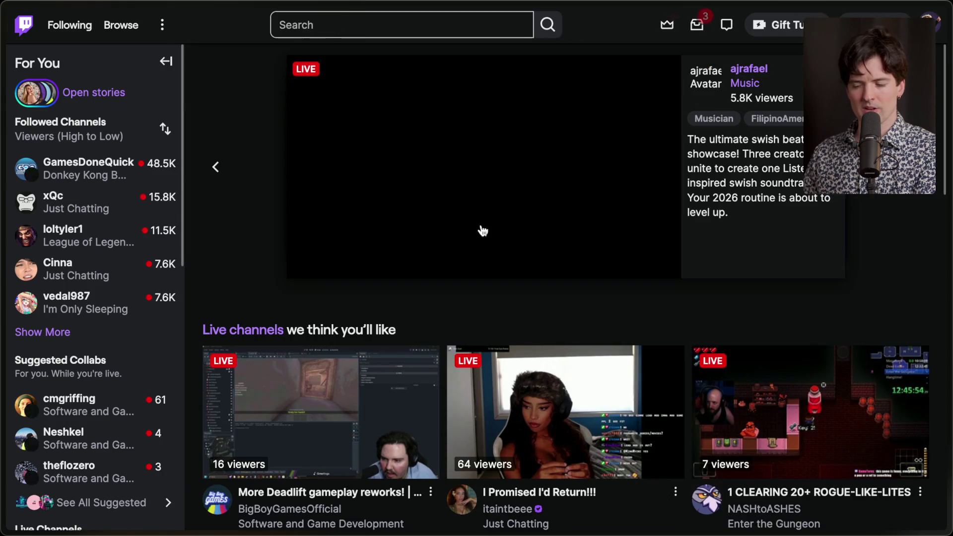
{"action": "scroll", "coordinate": [97, 385], "scroll_direction": "down", "scroll_amount": 3}
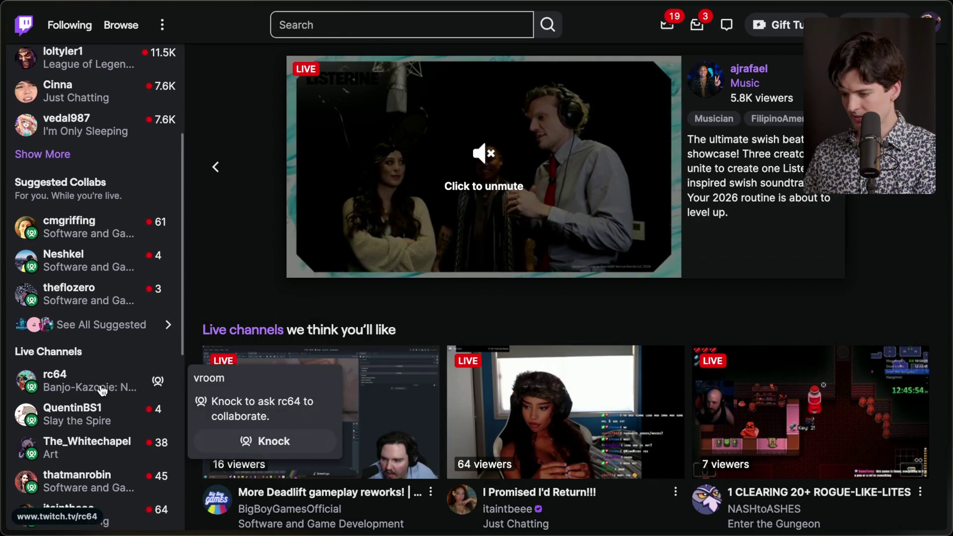
{"action": "left_click", "coordinate": [42, 156]}
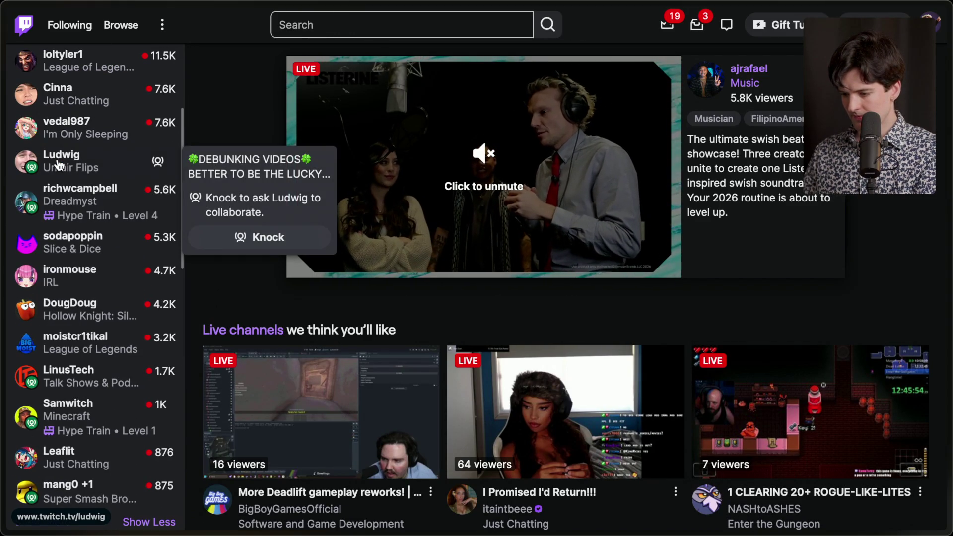
Step: Show more followed channels until the full live list is loaded
{"action": "scroll", "coordinate": [62, 248], "scroll_direction": "down", "scroll_amount": 3}
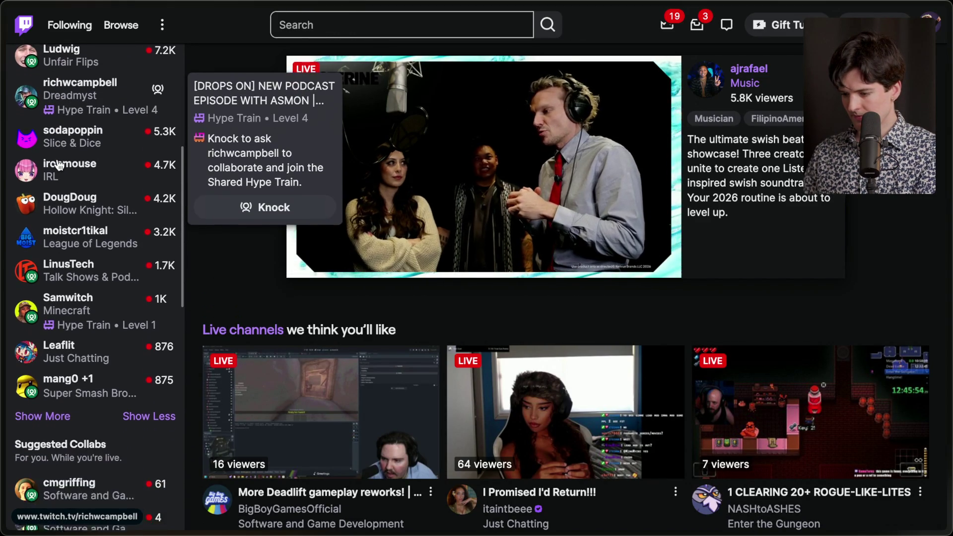
{"action": "left_click", "coordinate": [54, 399]}
{"action": "scroll", "coordinate": [58, 402], "scroll_direction": "down", "scroll_amount": 5}
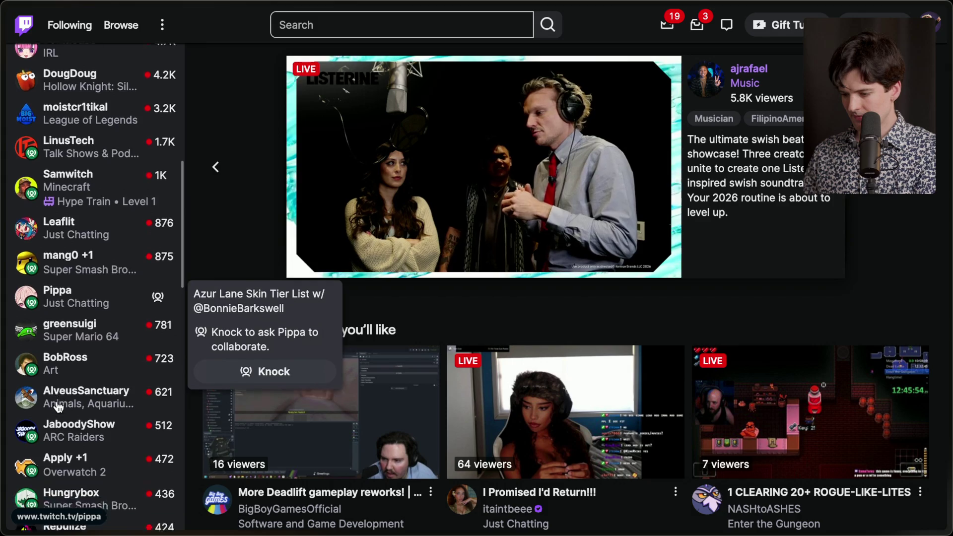
{"action": "scroll", "coordinate": [55, 427], "scroll_direction": "down", "scroll_amount": 2}
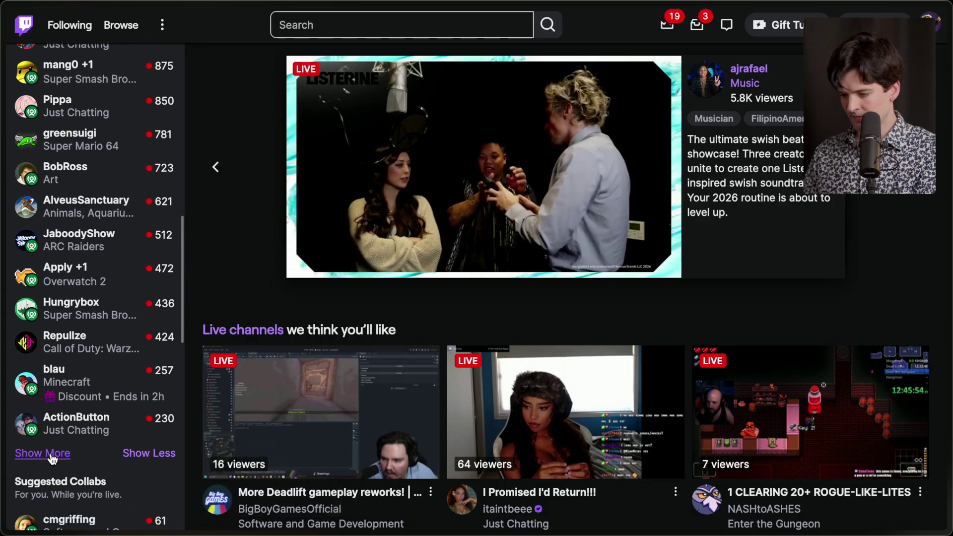
{"action": "left_click", "coordinate": [49, 453]}
{"action": "scroll", "coordinate": [52, 459], "scroll_direction": "down", "scroll_amount": 1}
{"action": "scroll", "coordinate": [51, 459], "scroll_direction": "down", "scroll_amount": 6}
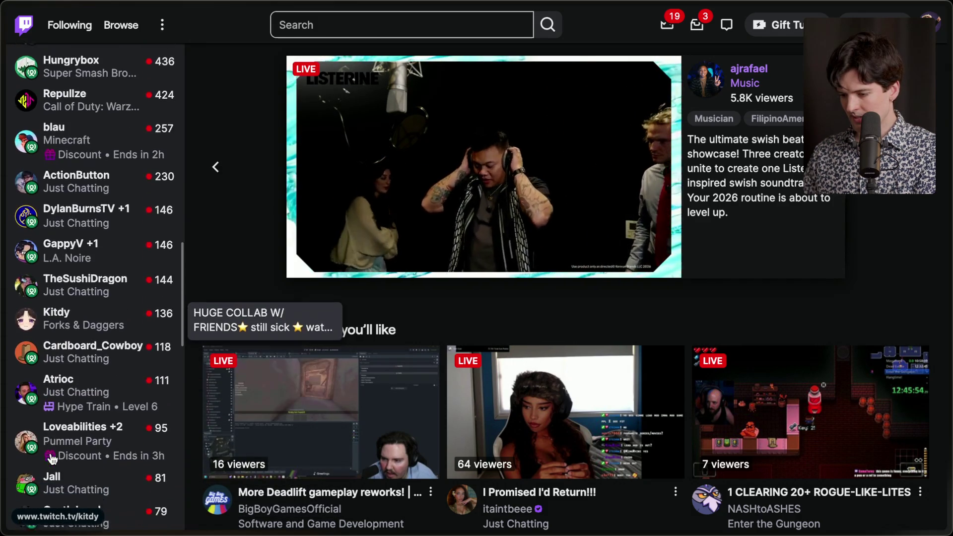
{"action": "left_click", "coordinate": [42, 481]}
Step: Open the live channel streaming 'Building Spacedrive 2 | A Rust file manager'
{"action": "scroll", "coordinate": [94, 389], "scroll_direction": "up", "scroll_amount": 8}
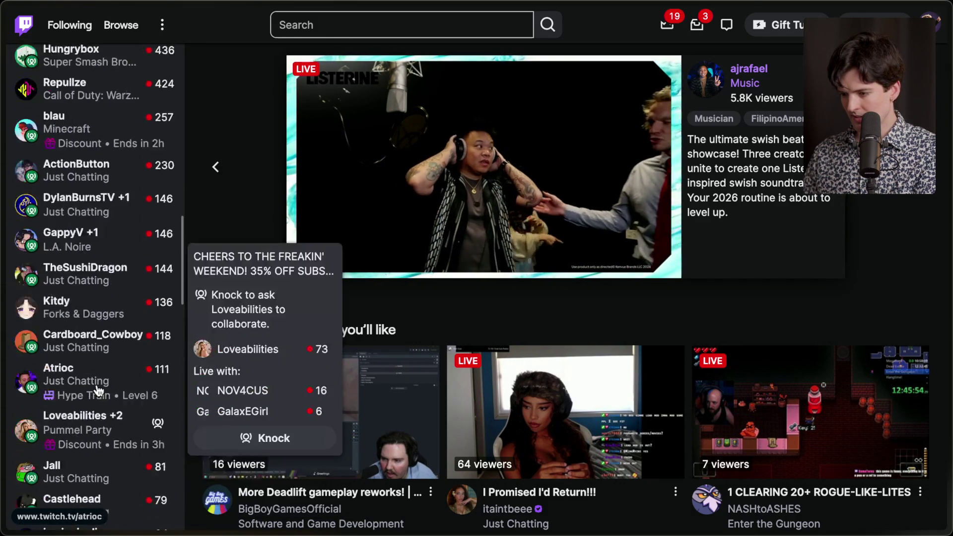
{"action": "scroll", "coordinate": [95, 391], "scroll_direction": "up", "scroll_amount": 4}
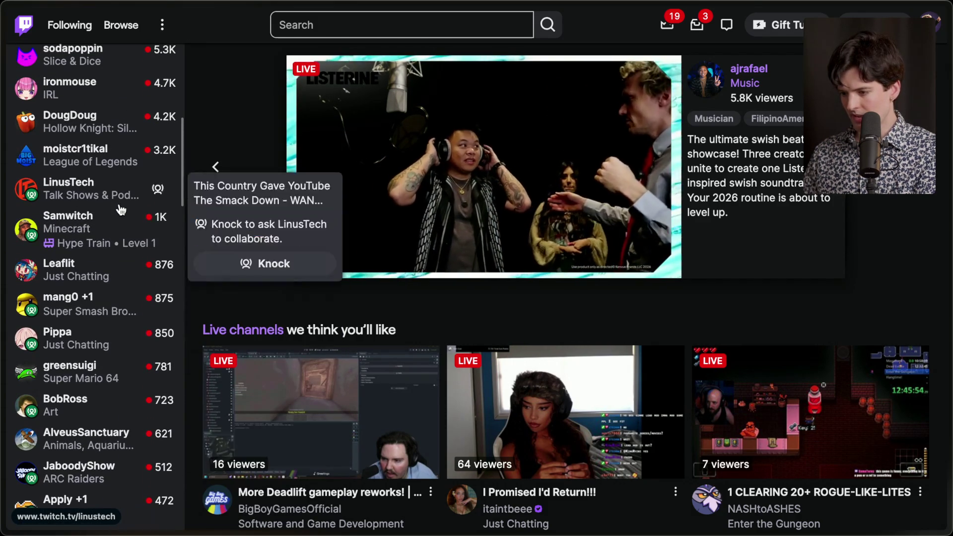
{"action": "scroll", "coordinate": [92, 195], "scroll_direction": "down", "scroll_amount": 13}
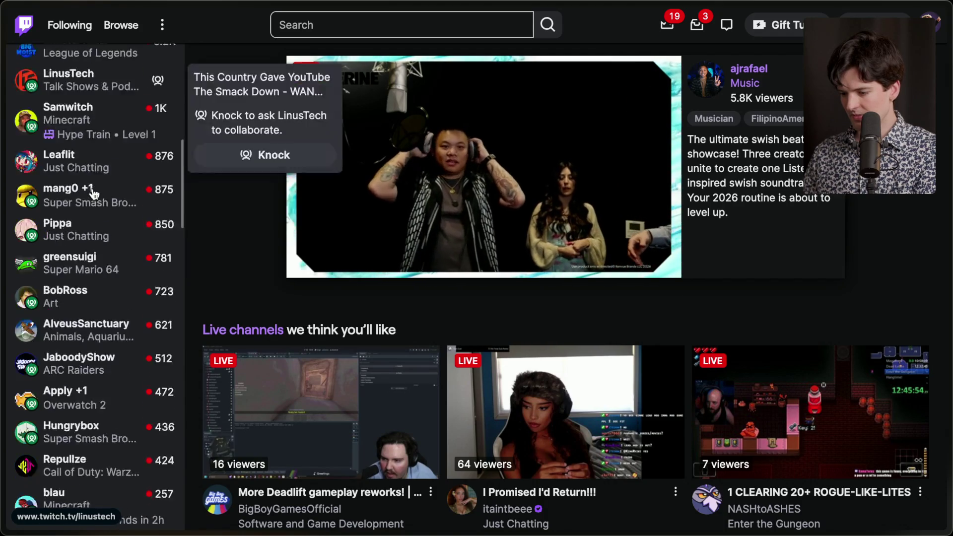
{"action": "scroll", "coordinate": [93, 194], "scroll_direction": "down", "scroll_amount": 3}
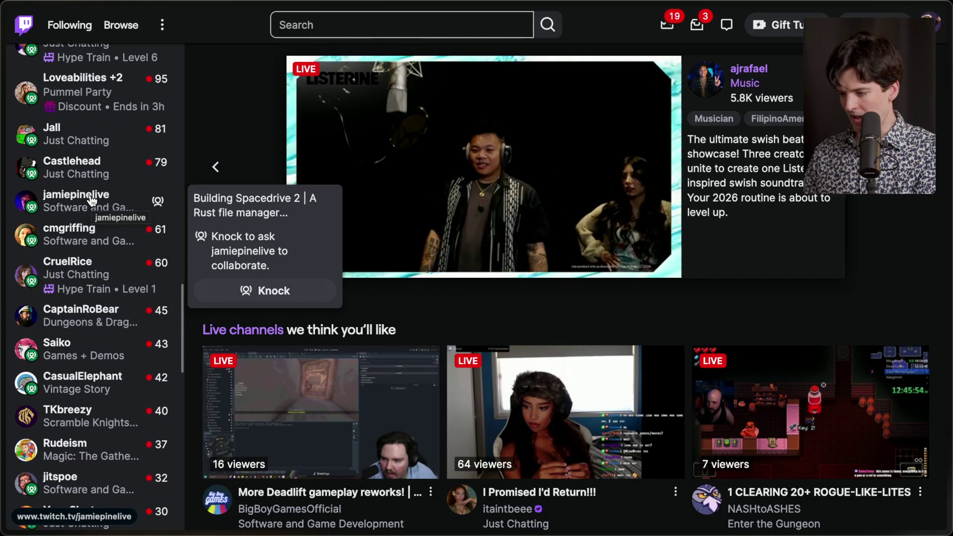
{"action": "left_click", "coordinate": [89, 205]}
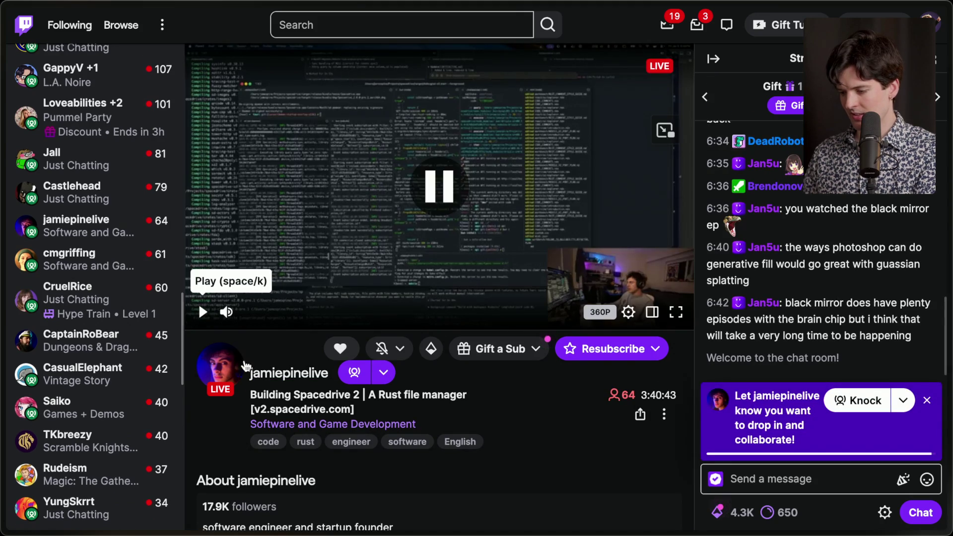
Step: Copy the Spacedrive 2 channel name and raid it with /raid from Stream Manager chat
{"action": "left_click_drag", "start_coordinate": [251, 374], "coordinate": [332, 377]}
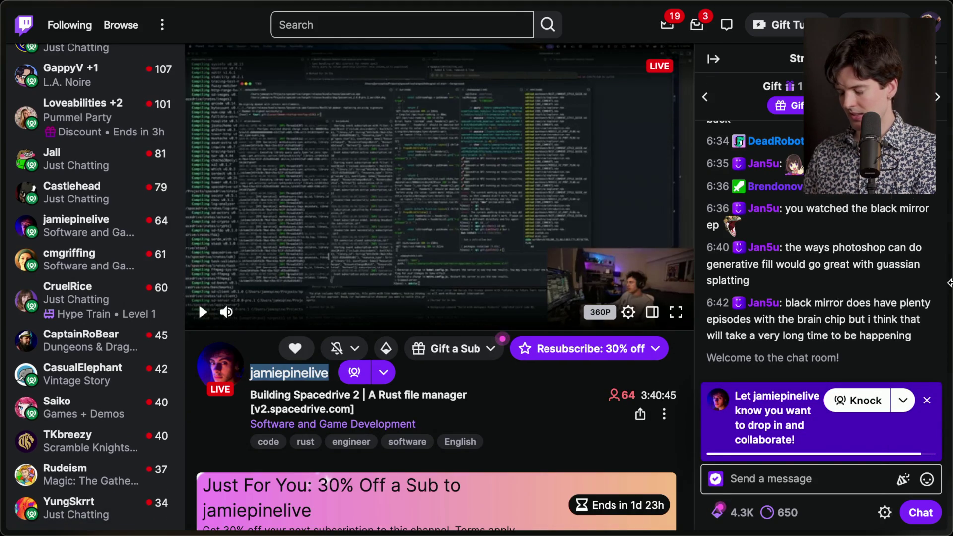
{"action": "key", "text": "super+alt+Up"}
{"action": "type", "text": "/raid jamiepinelive"}
{"action": "key", "text": "Return"}
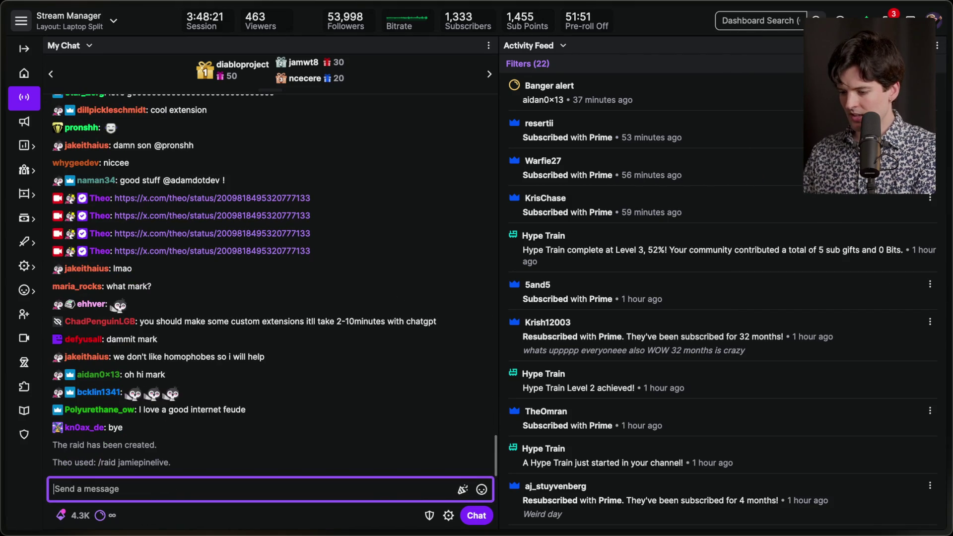
{"action": "mouse_move", "coordinate": [880, 258]}
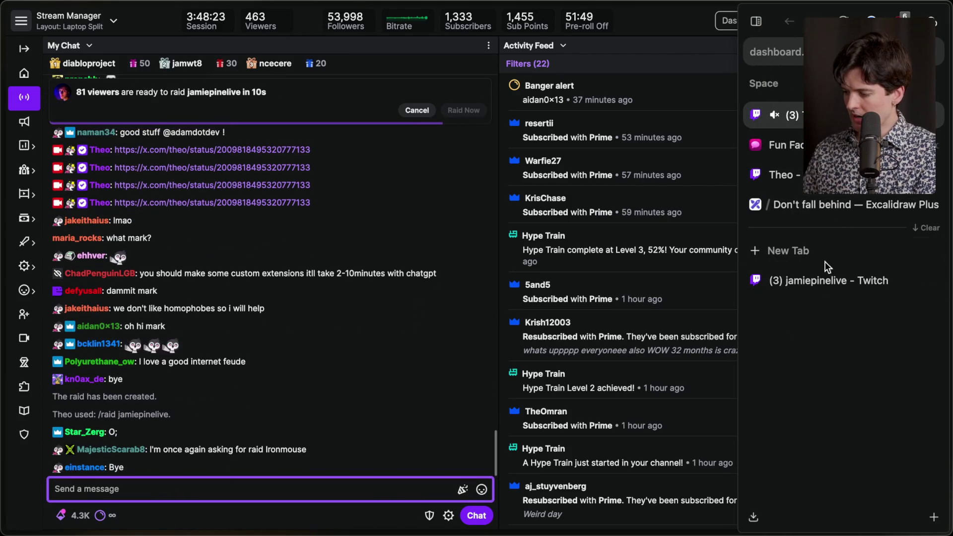